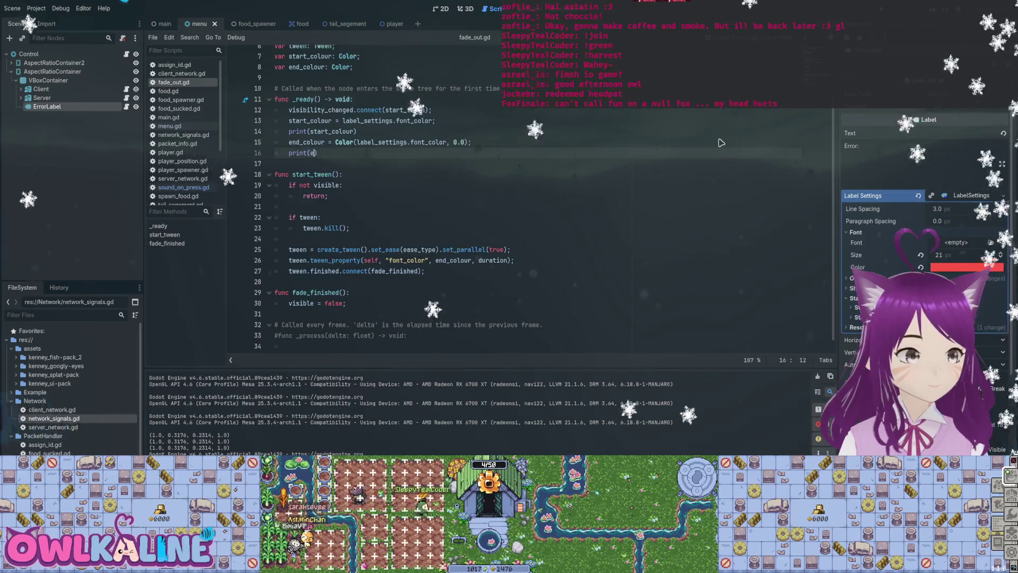
# Finish the print(end_colour) line in fade_out.gd, test-run the game, then switch to sound_on_press.gd
pyautogui.write(');')
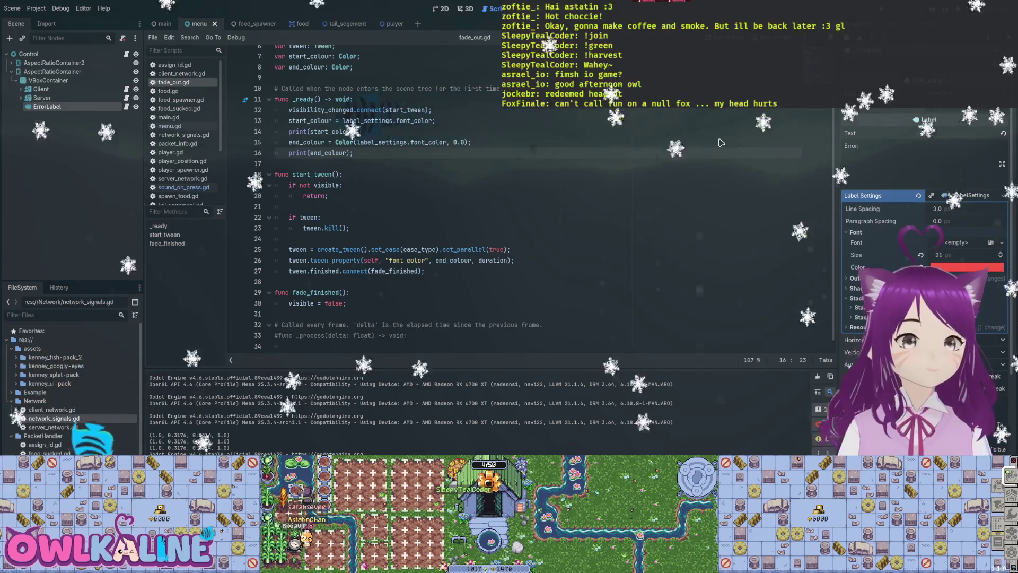
pyautogui.press('F5')
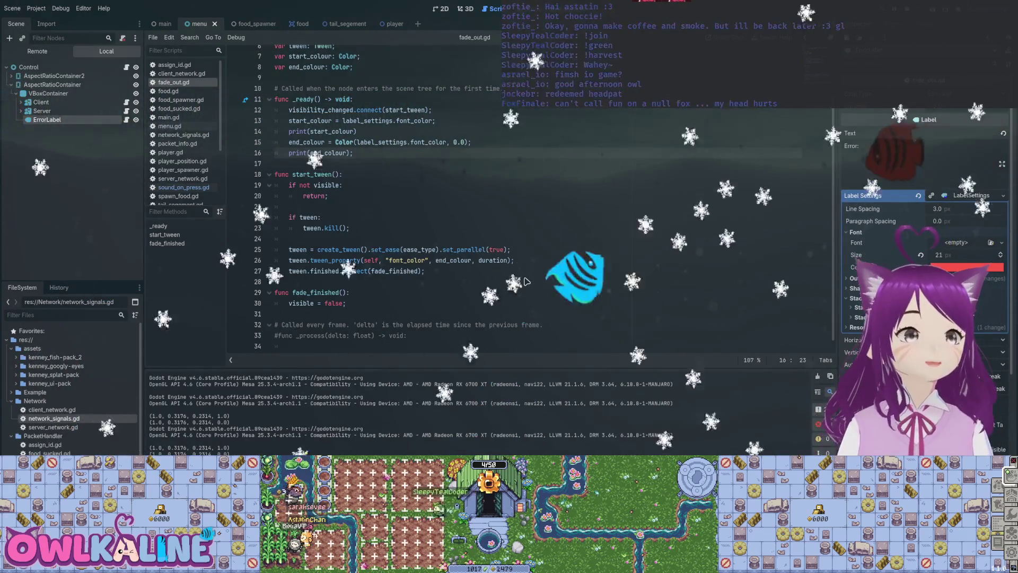
pyautogui.press('F8')
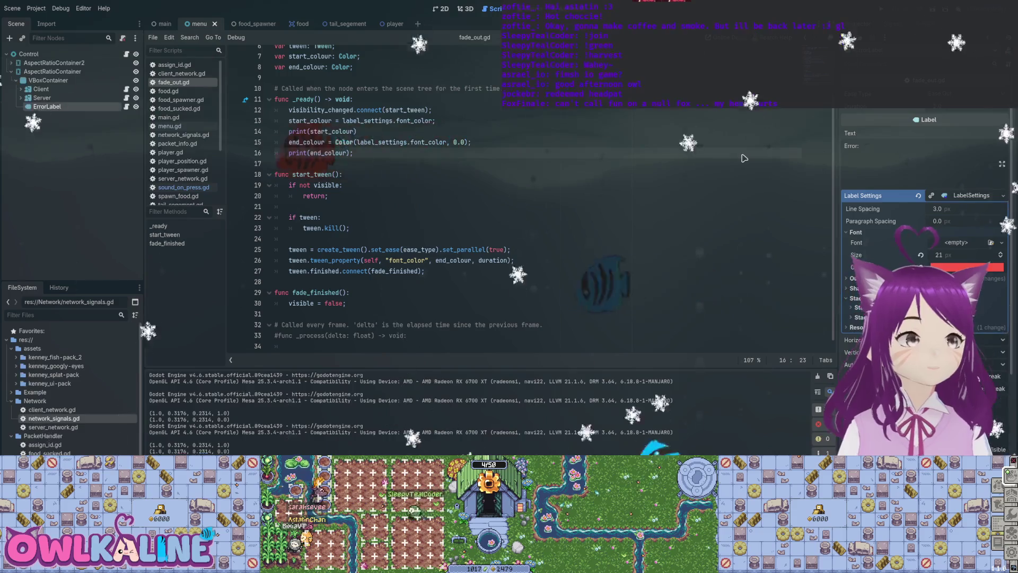
pyautogui.hotkey('alt', 'Left')
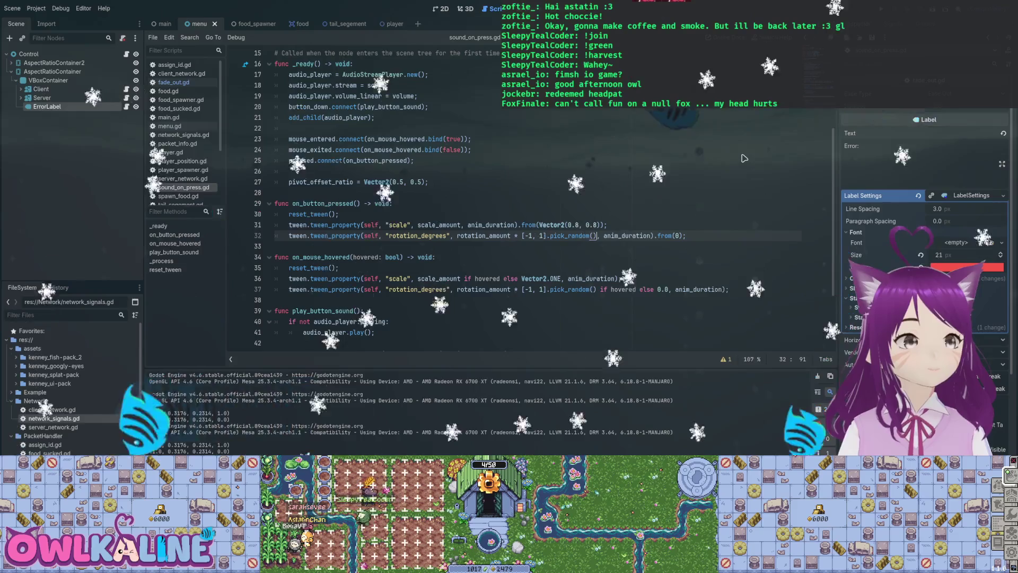
pyautogui.scroll(-1, 744, 158)
pyautogui.scroll(-1, 744, 158)
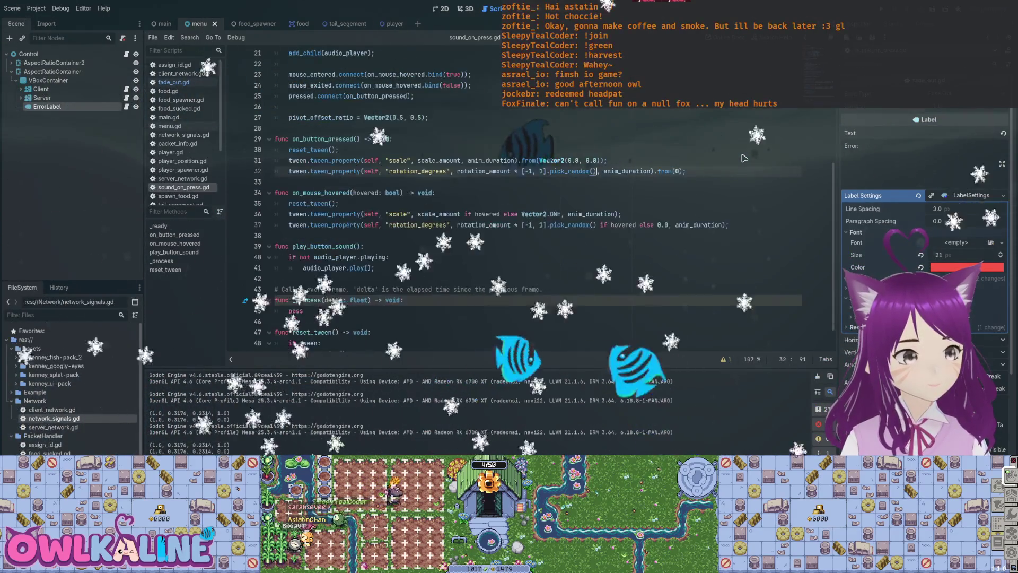
pyautogui.scroll(-1, 744, 158)
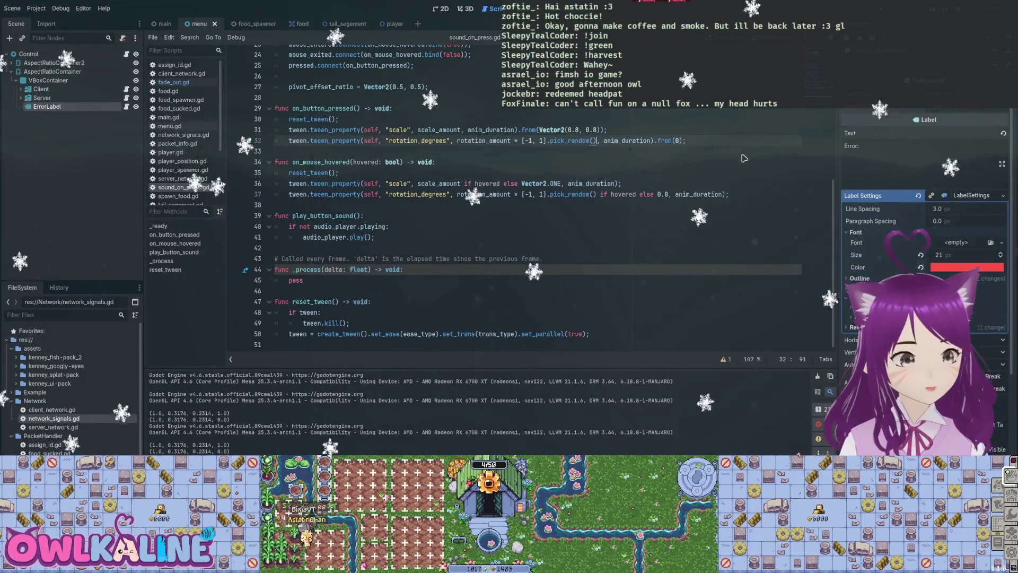
pyautogui.hotkey('ctrl', 'shift', 'Right')
pyautogui.hotkey('ctrl', 'shift', 'Right')
pyautogui.hotkey('ctrl', 'shift', 'Right')
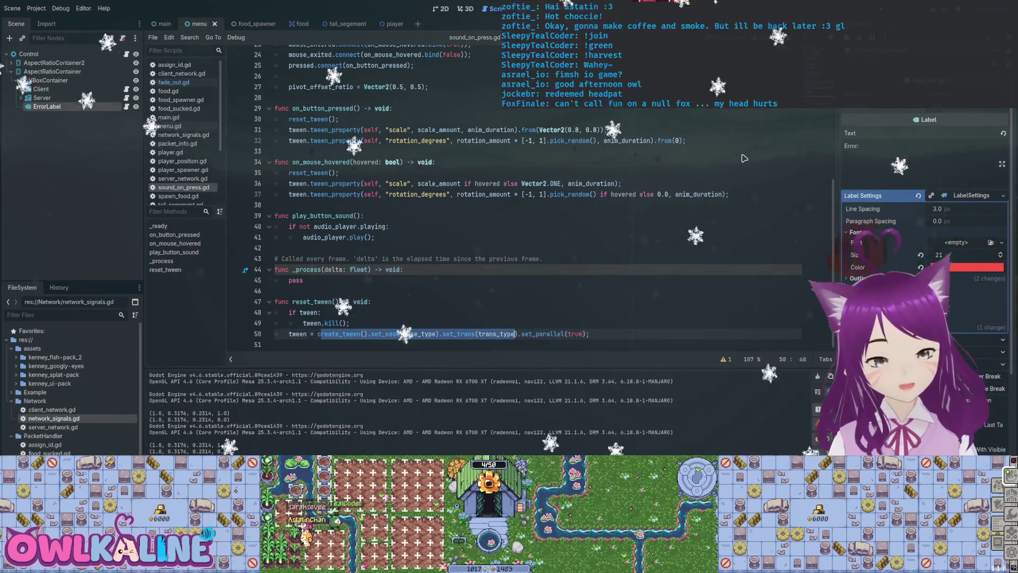
pyautogui.hotkey('shift', 'Right')
pyautogui.hotkey('shift', 'Right')
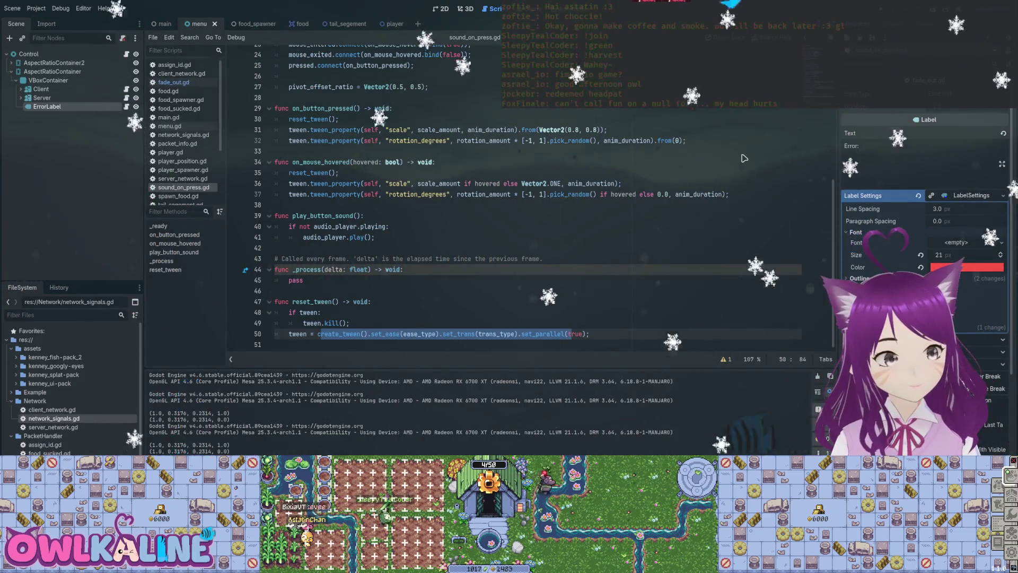
pyautogui.scroll(2, 744, 158)
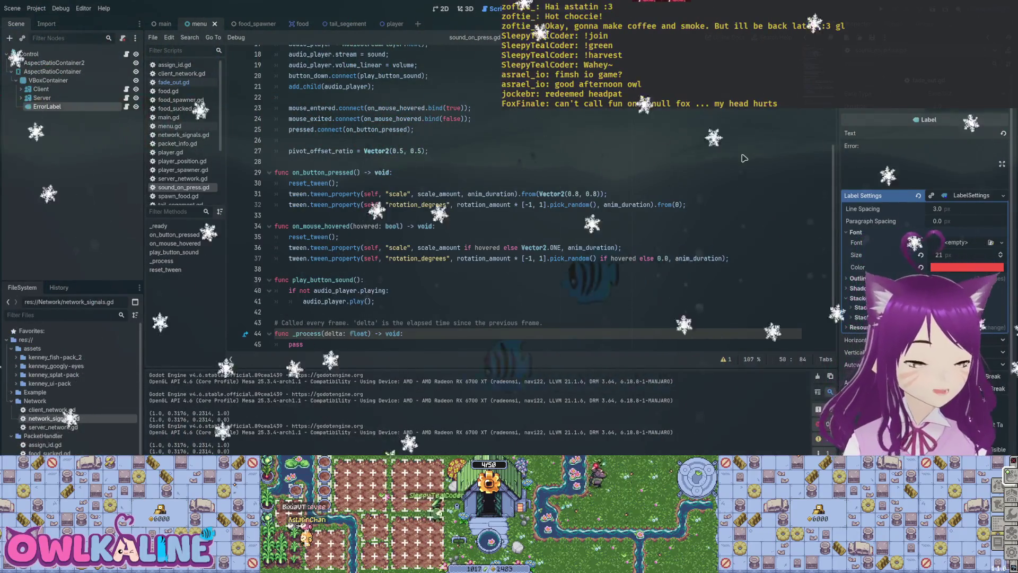
pyautogui.scroll(2, 744, 158)
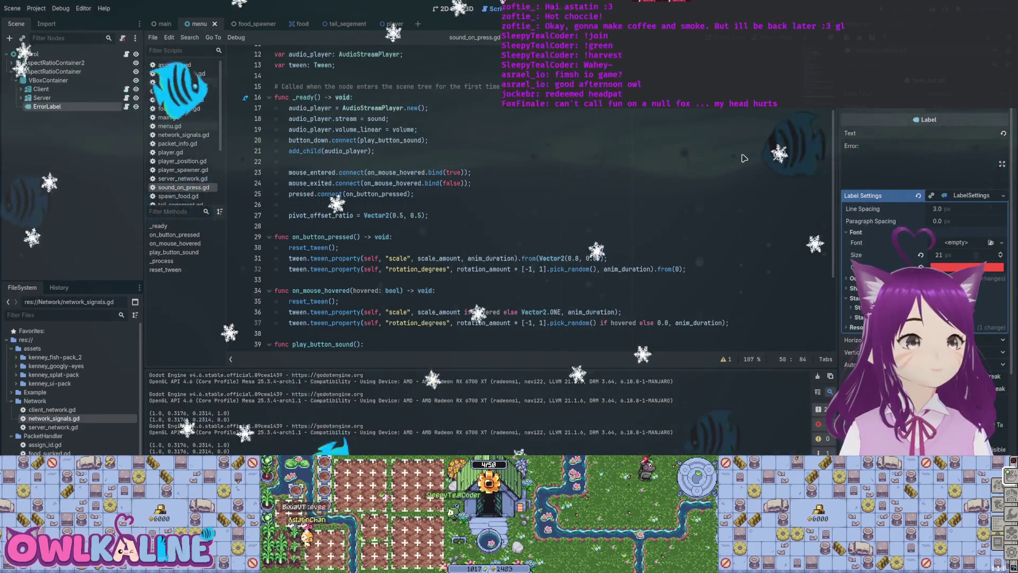
pyautogui.scroll(1, 745, 158)
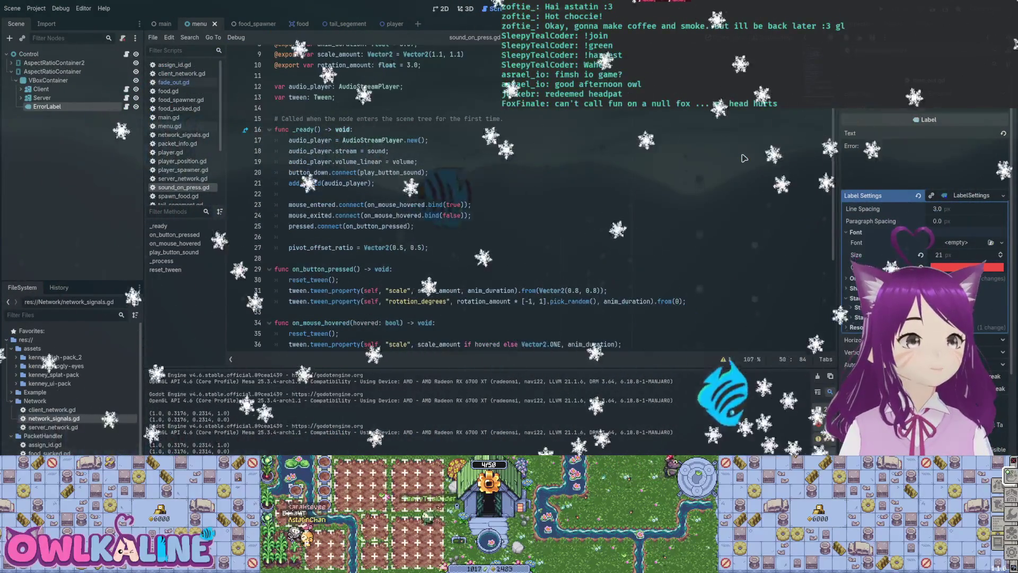
pyautogui.scroll(1, 745, 158)
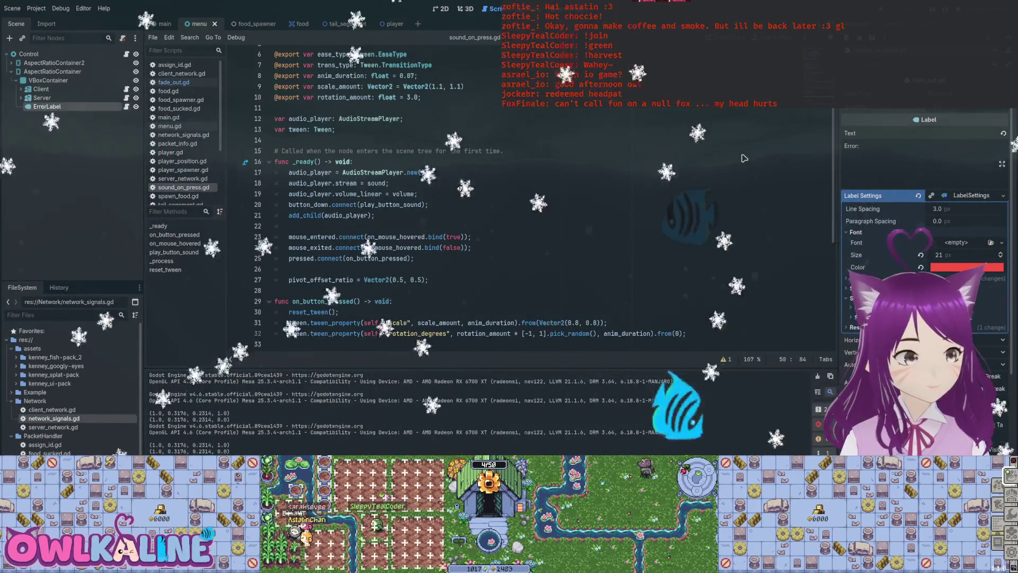
pyautogui.hotkey('alt', 'Left')
# Change the tween_property path on line 26 to "label_settings.font_color" and run the game to test it
pyautogui.scroll(-1, 745, 158)
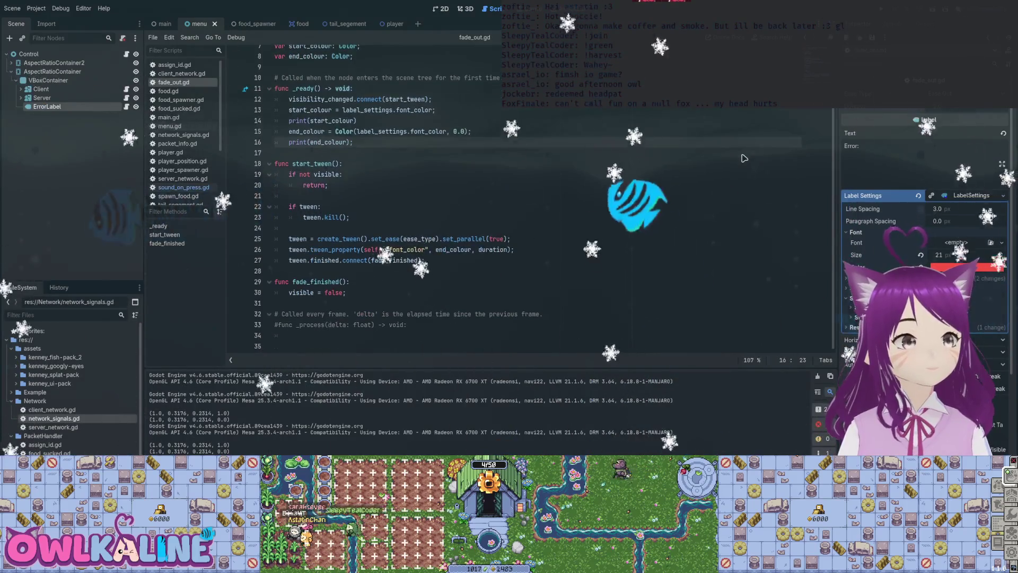
pyautogui.press('Down')
pyautogui.press('Down')
pyautogui.press('Down')
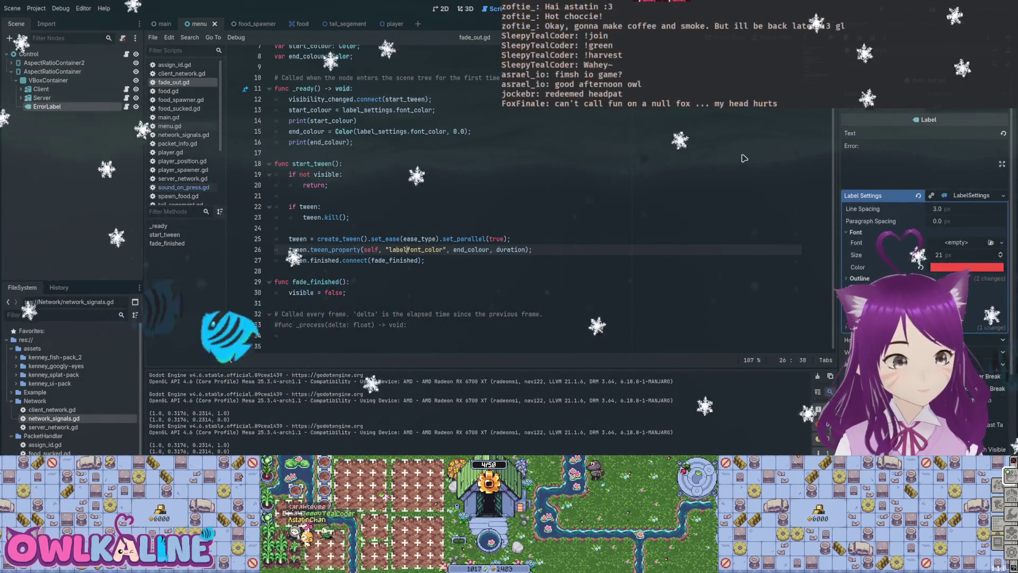
pyautogui.write('_settings.')
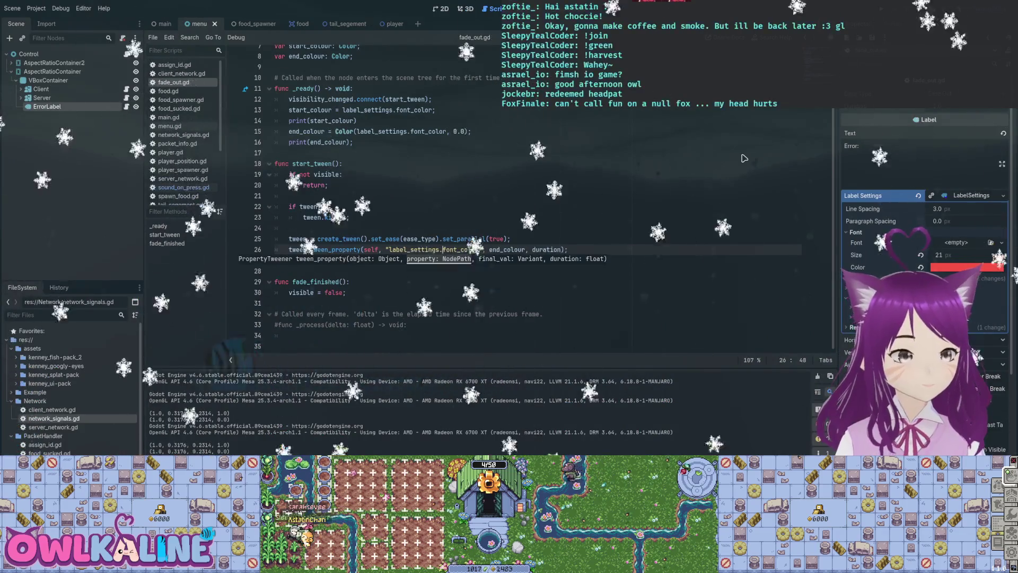
pyautogui.press('F5')
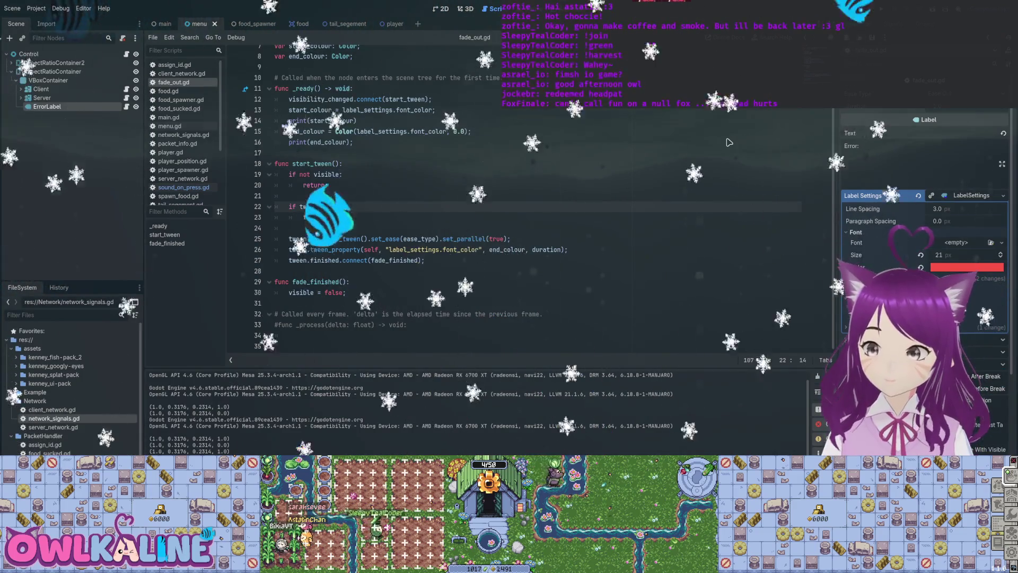
pyautogui.press('F3')
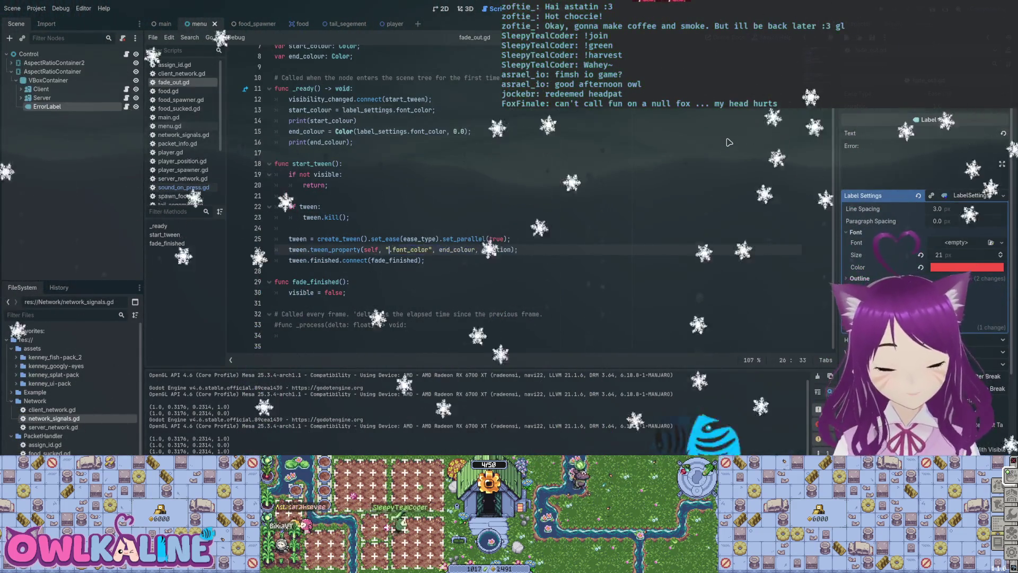
# Retarget the tween to "theme_override_colors/font_color", save fade_out.gd, and test-run the game
pyautogui.write('theme_override_')
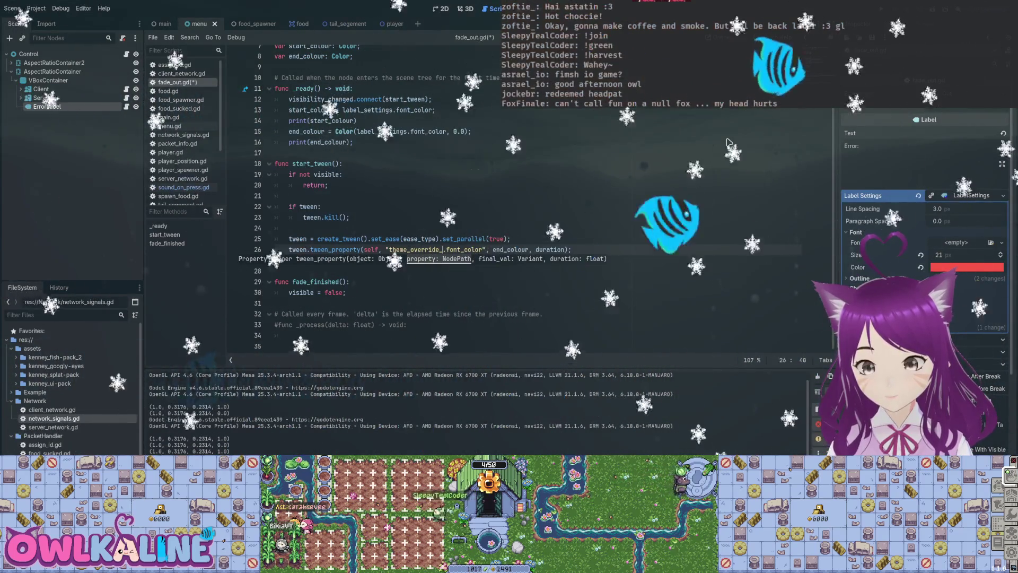
pyautogui.write('colors/')
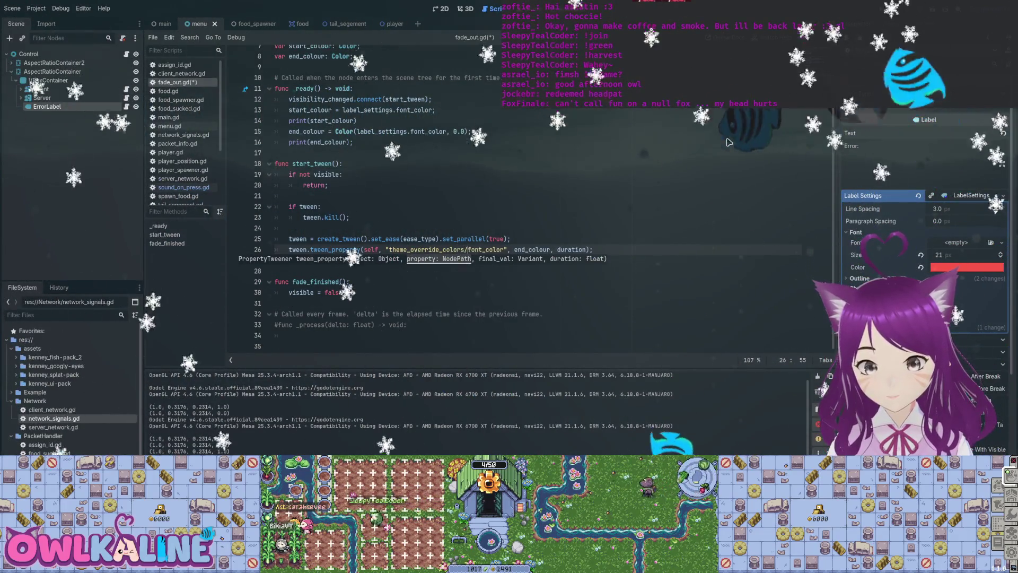
pyautogui.press('Delete')
pyautogui.press('Up')
pyautogui.press('End')
pyautogui.hotkey('ctrl', 's')
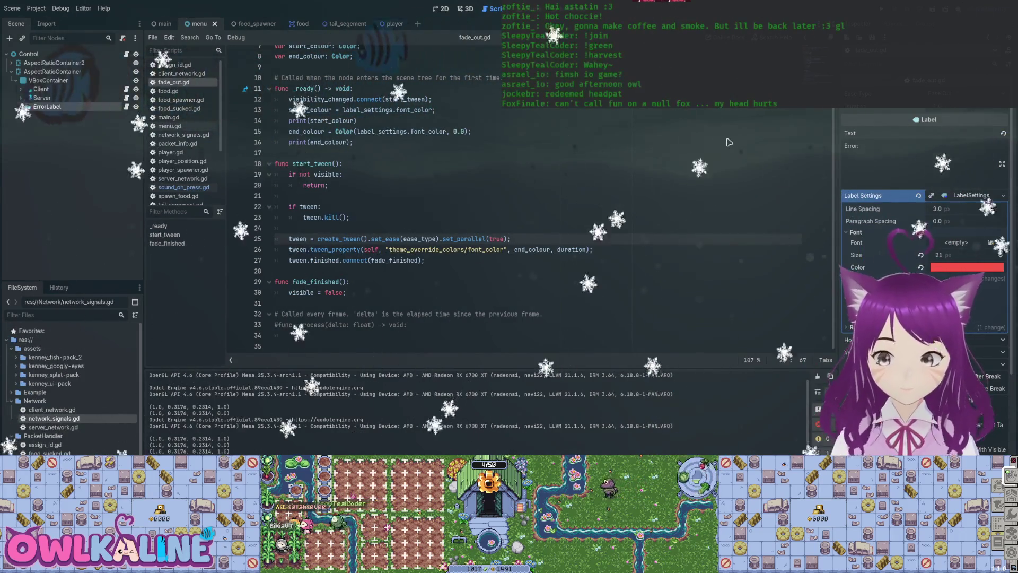
pyautogui.press('F5')
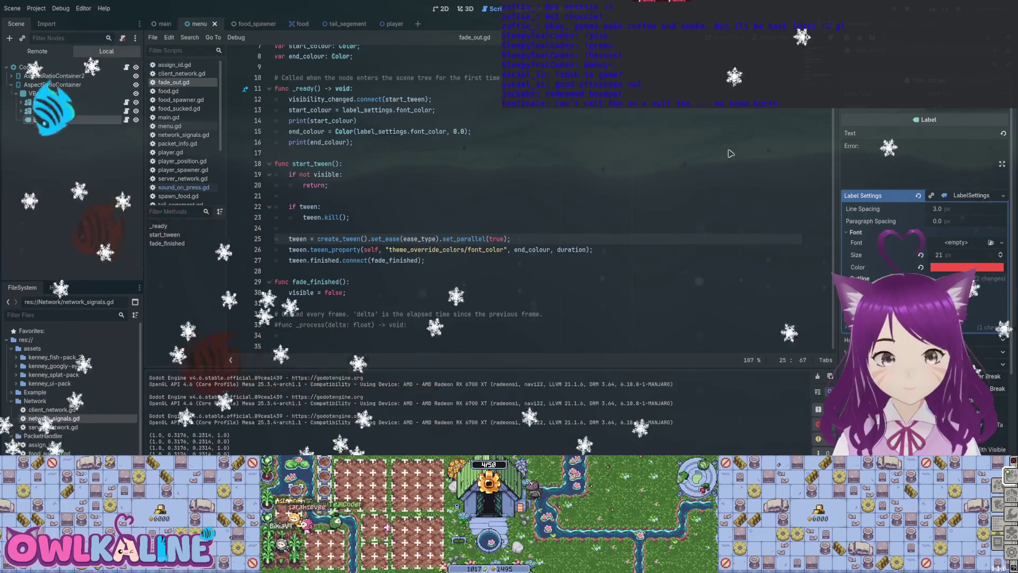
pyautogui.press('F8')
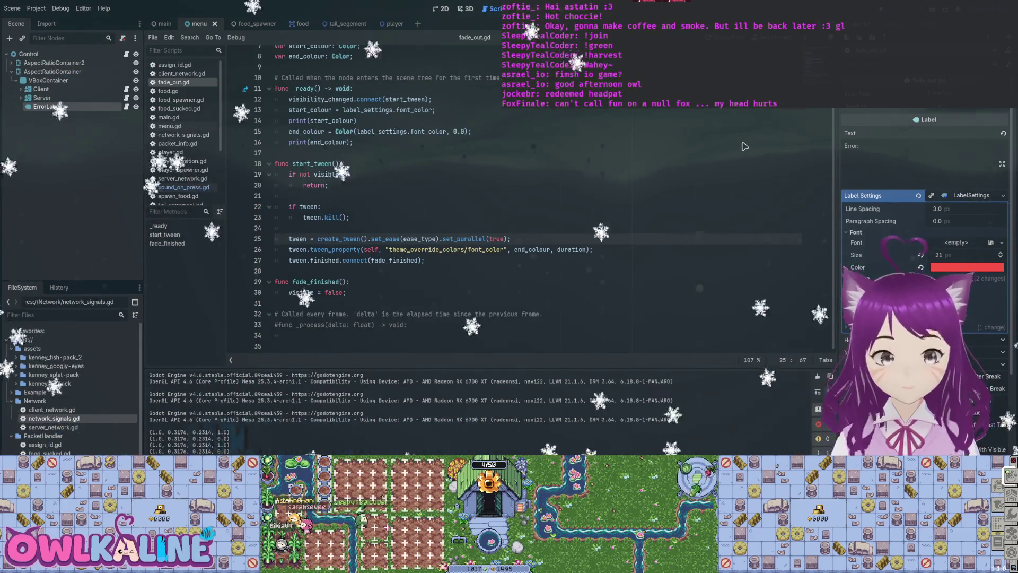
# Append ", duration).from(start_colour)" to the tween_property call and test-run the game again
pyautogui.press('Down')
pyautogui.press('End')
pyautogui.press('Left')
pyautogui.press('Left')
pyautogui.write(', duration).from(')
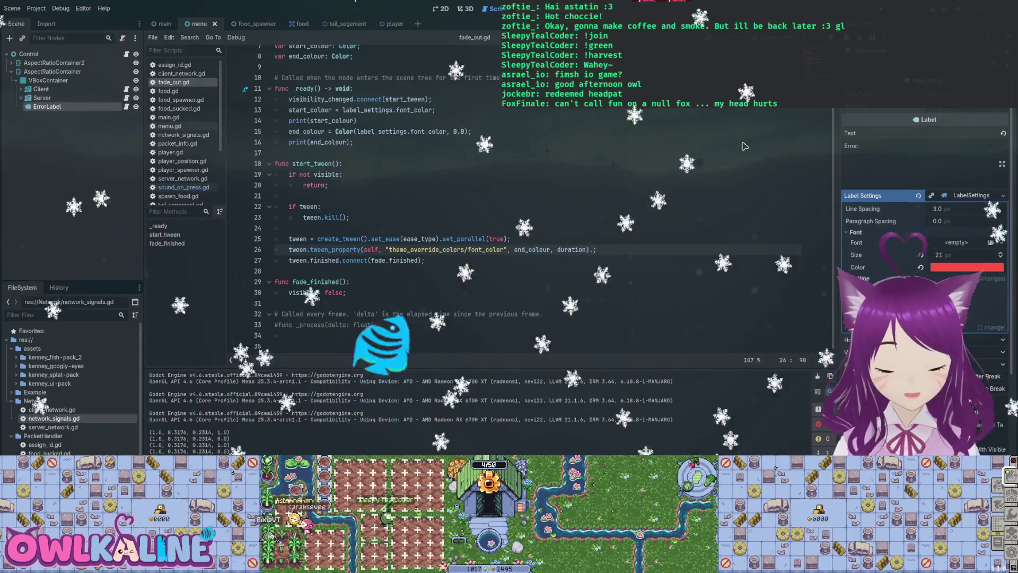
pyautogui.write('start_')
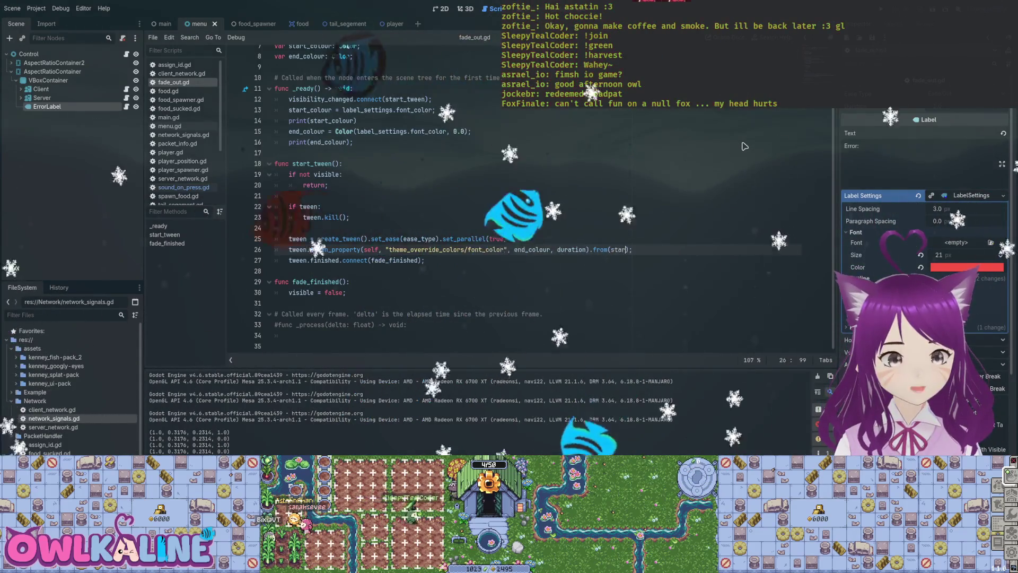
pyautogui.write('colour')
pyautogui.press('Up')
pyautogui.press('F5')
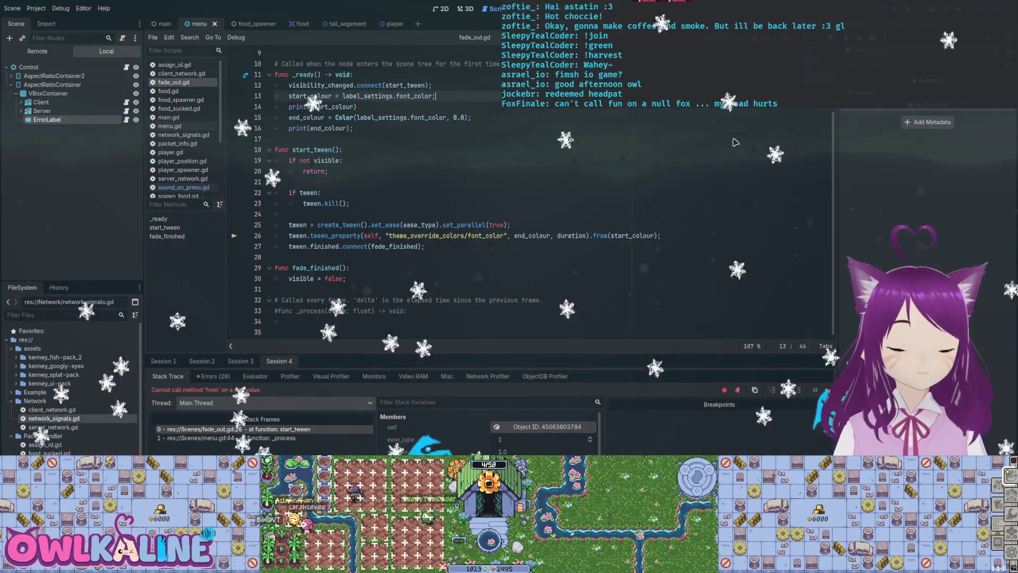
pyautogui.press('F8')
pyautogui.write(';#')
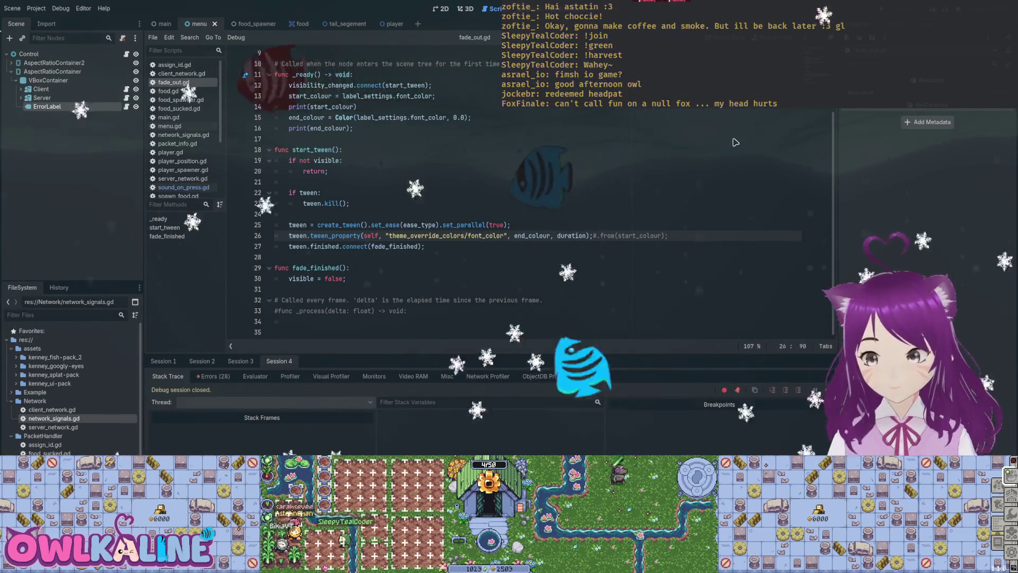
# Insert a blank line after print(end_colour) in _ready, above start_tween
pyautogui.press('Up')
pyautogui.press('Up')
pyautogui.press('Up')
pyautogui.press('Home')
pyautogui.press('Return')
pyautogui.press('Return')
pyautogui.press('Up')
pyautogui.press('Up')
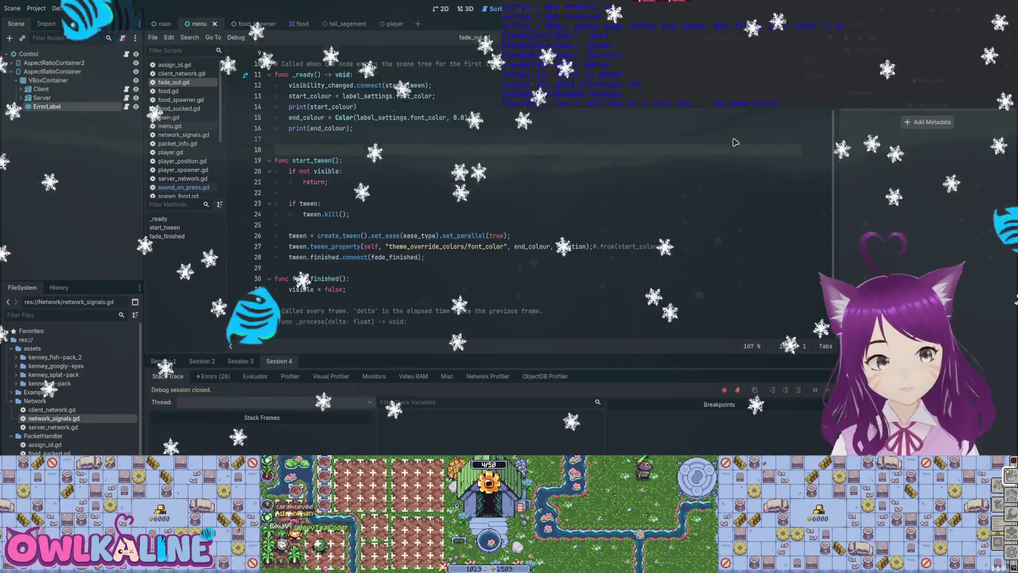
# Declare func tween_function(colour: Color): above start_tween, fixing the mistyped semicolon
pyautogui.write('func tween_func')
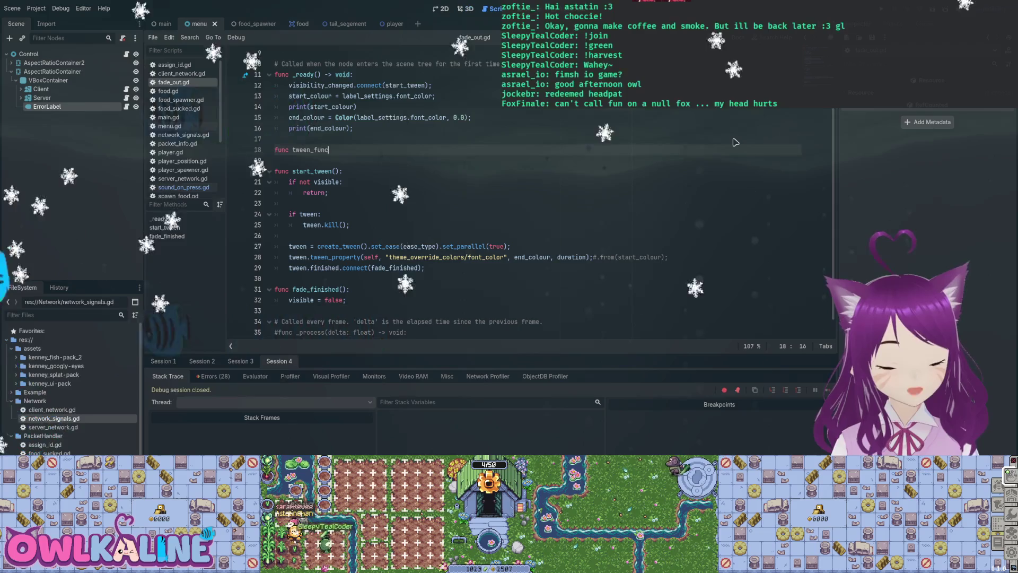
pyautogui.write('tion():')
pyautogui.press('Return')
pyautogui.press('Up')
pyautogui.press('End')
pyautogui.press('Left')
pyautogui.press('Left')
pyautogui.write('colour')
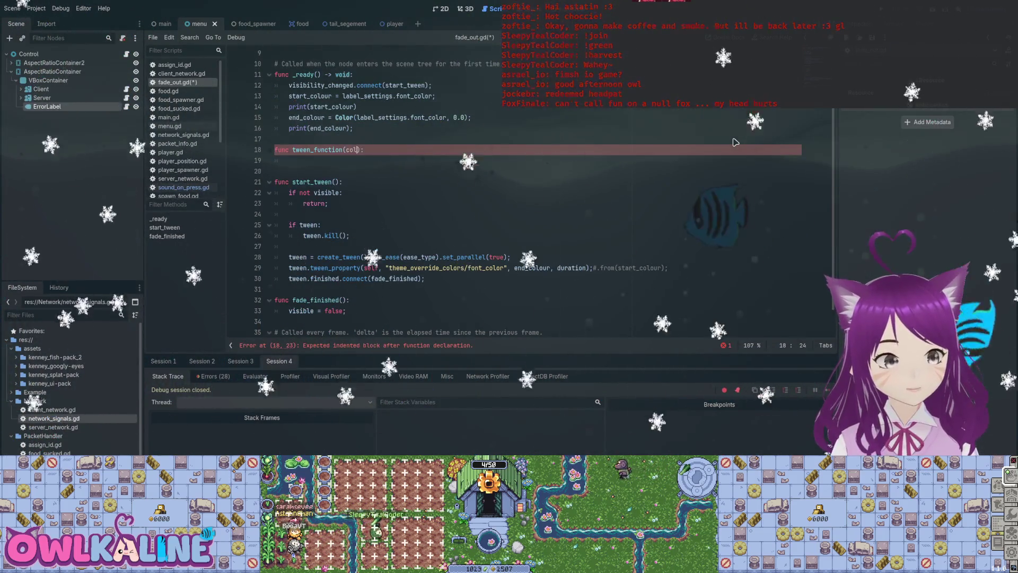
pyautogui.write('; Color')
pyautogui.press('Left')
pyautogui.press('BackSpace')
pyautogui.write(':')
# Give tween_function the body label_settings.font_color = colour; and save the script
pyautogui.press('Down')
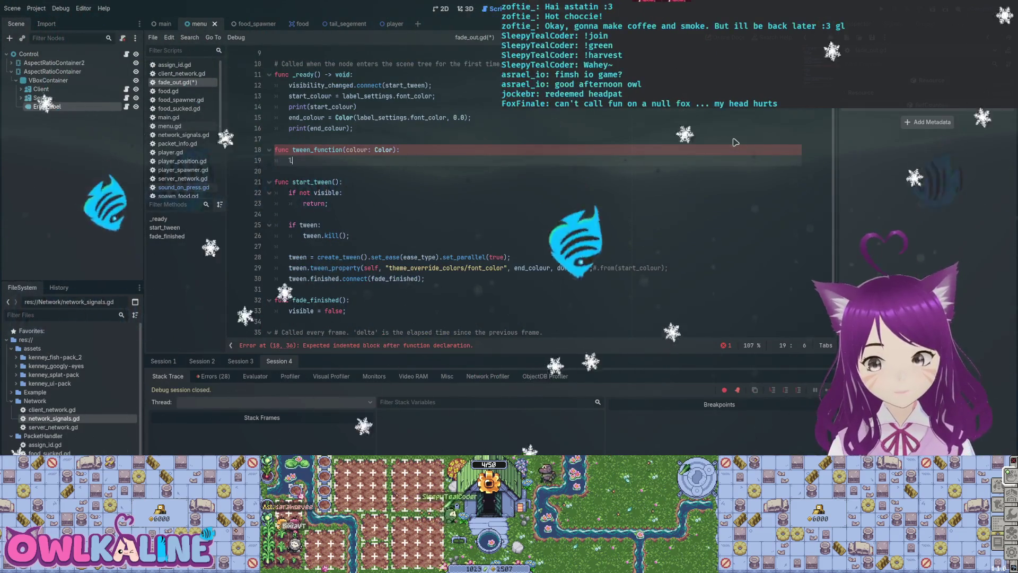
pyautogui.write('label_settings.font_color = co')
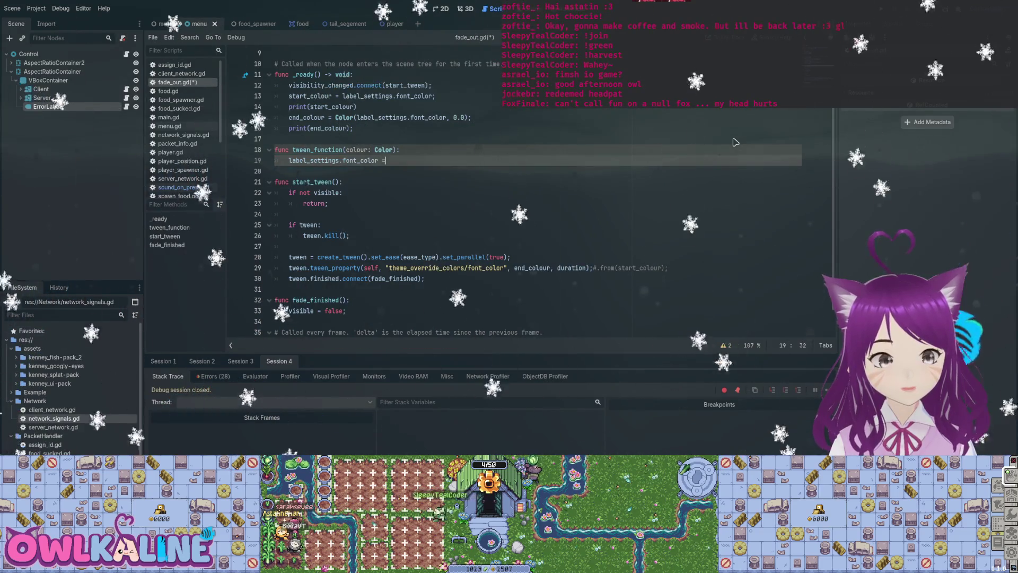
pyautogui.write('lour;')
pyautogui.hotkey('ctrl', 's')
pyautogui.doubleClick(335, 268)
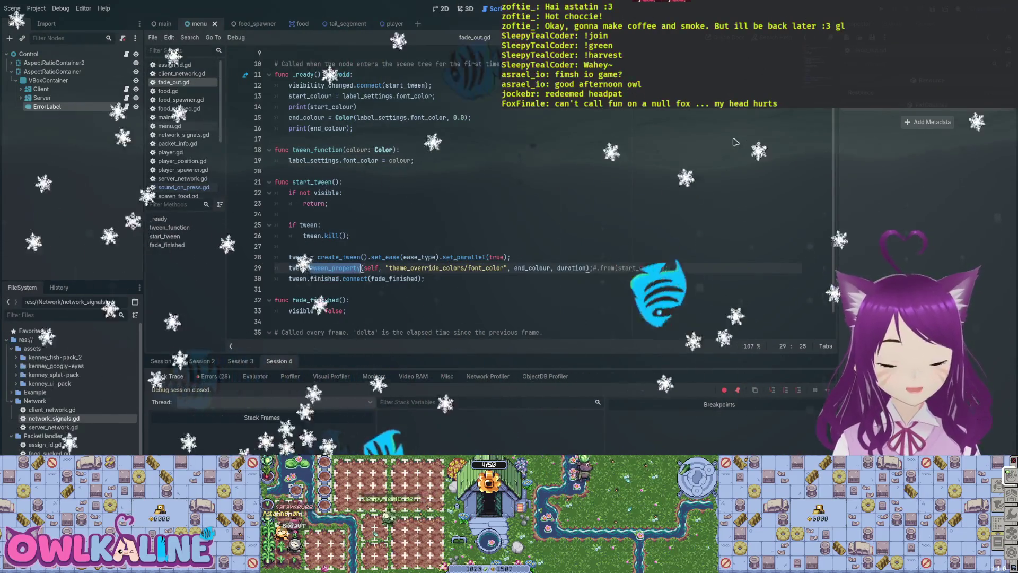
# Replace tween_property with tween_method(tween_function, start_colour, ...) and save the script
pyautogui.write('tween_m')
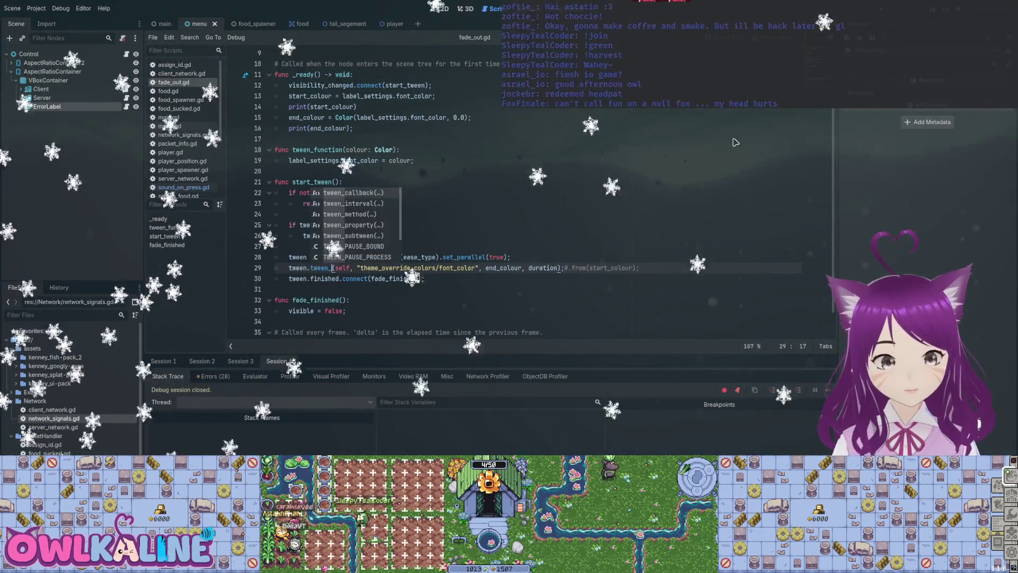
pyautogui.press('Return')
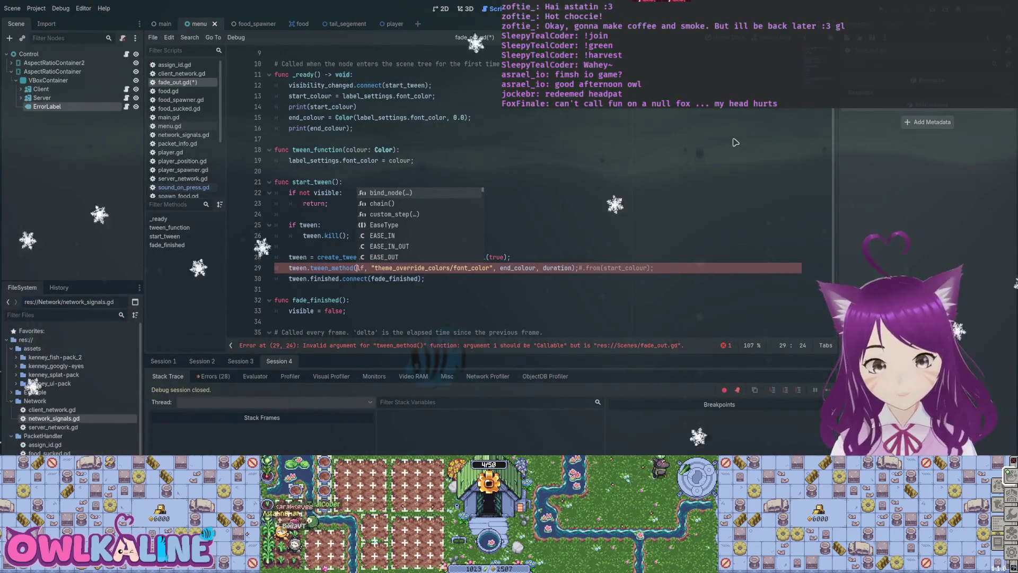
pyautogui.press('Delete')
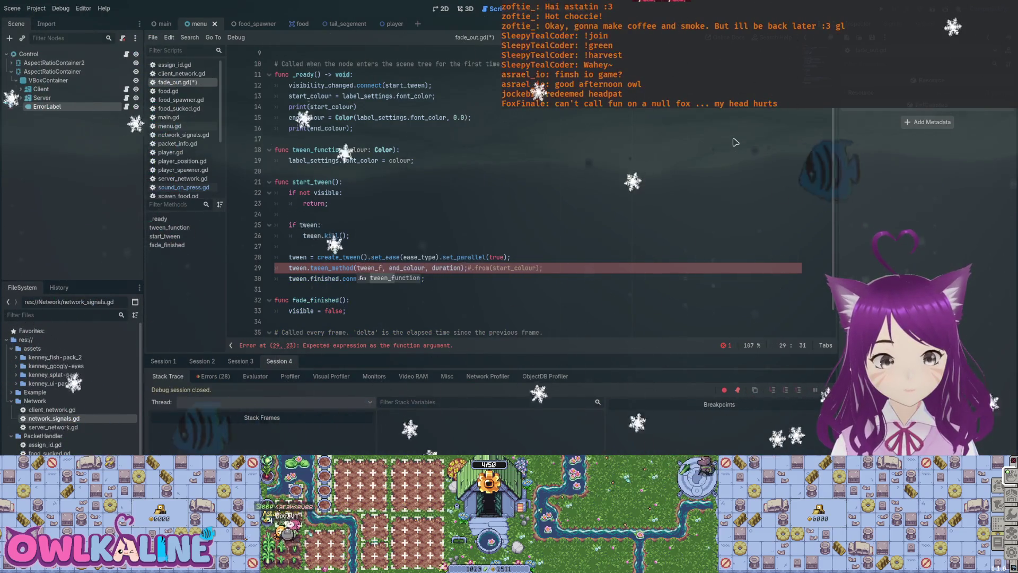
pyautogui.press('Right')
pyautogui.hotkey('ctrl', 's')
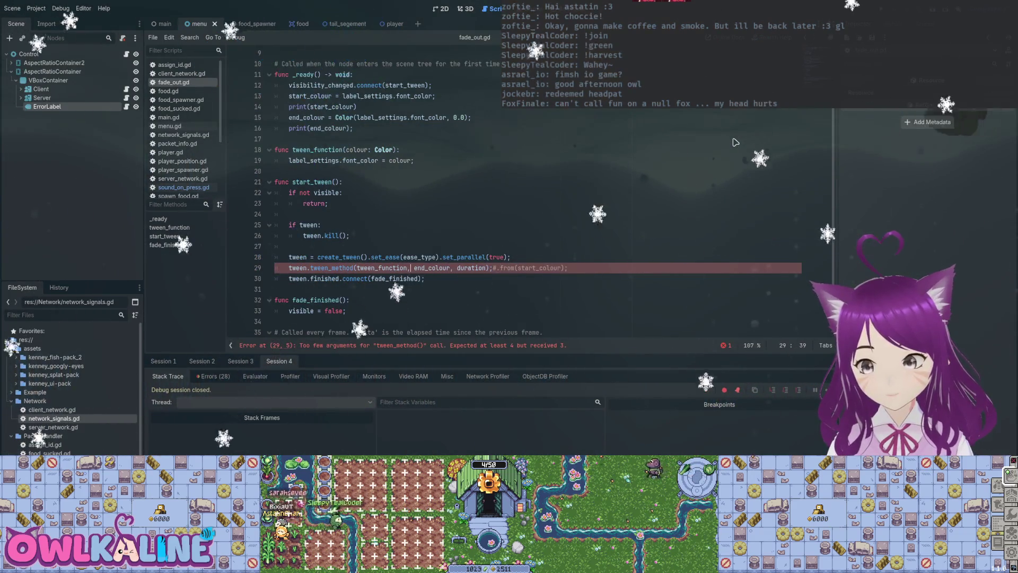
pyautogui.hotkey('ctrl', 'Right')
pyautogui.hotkey('ctrl', 'Right')
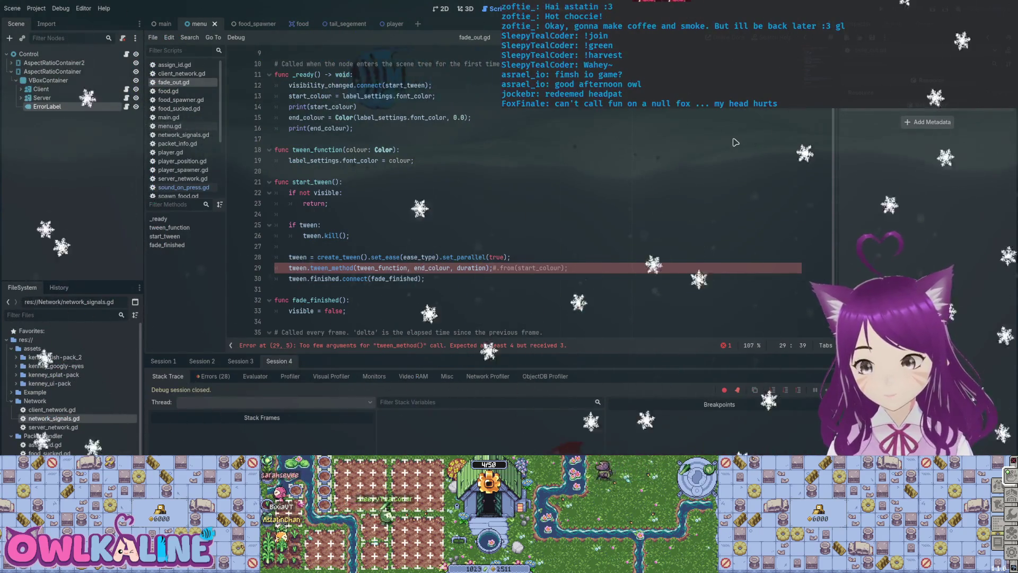
pyautogui.write('start')
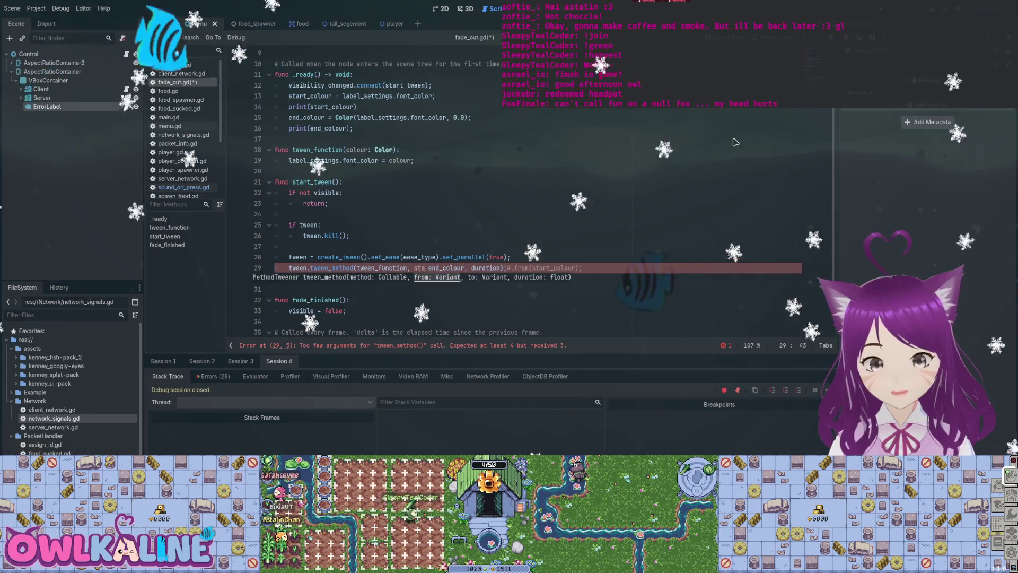
pyautogui.write('_colour,')
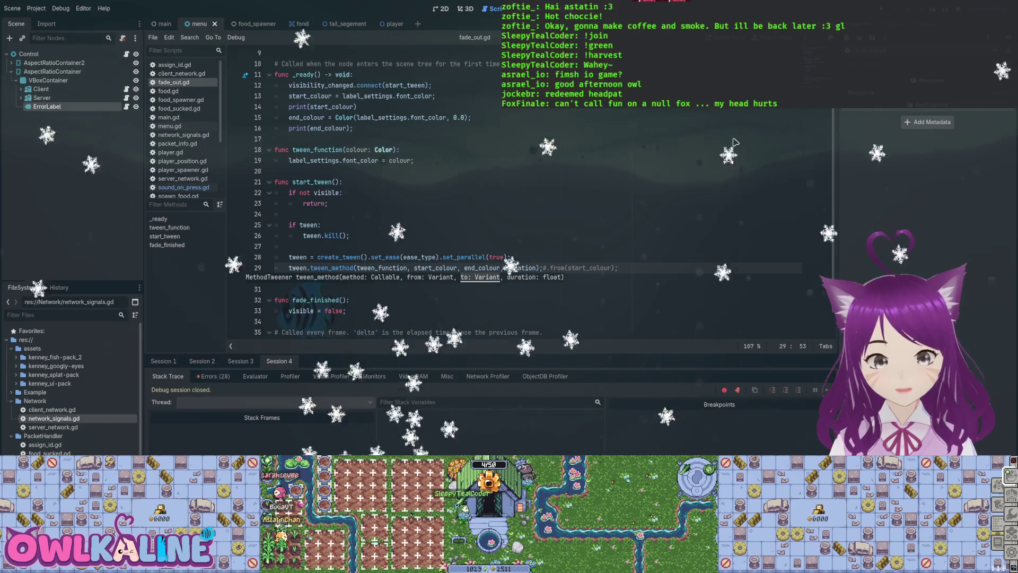
# Delete the commented-out .from(start_colour) leftover and run the project to test the new tween
pyautogui.hotkey('ctrl', 'Right')
pyautogui.hotkey('ctrl', 'Right')
pyautogui.hotkey('ctrl', 'Right')
pyautogui.hotkey('shift', 'End')
pyautogui.press('BackSpace')
pyautogui.press('Up')
pyautogui.press('Up')
pyautogui.press('Up')
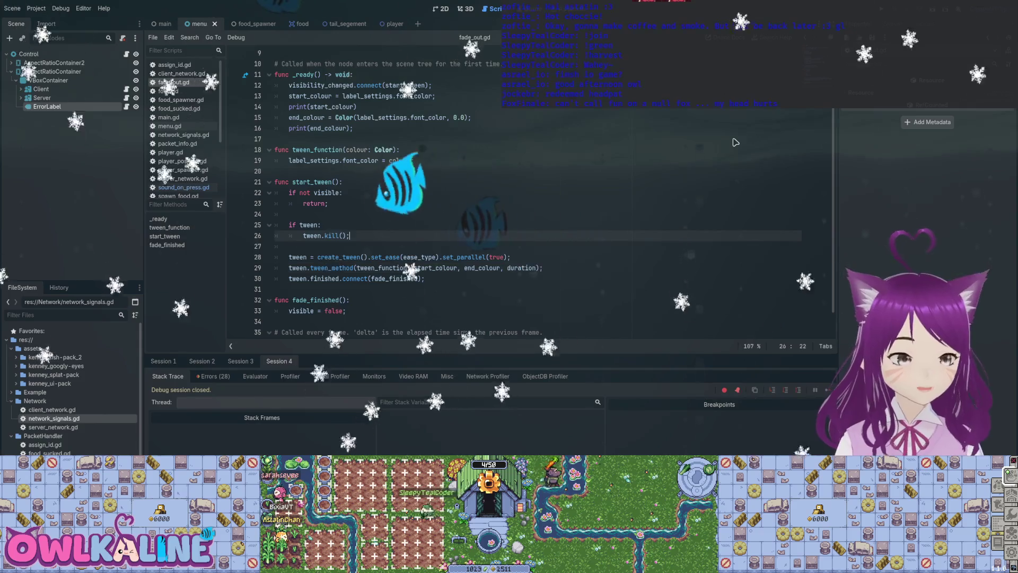
pyautogui.press('F5')
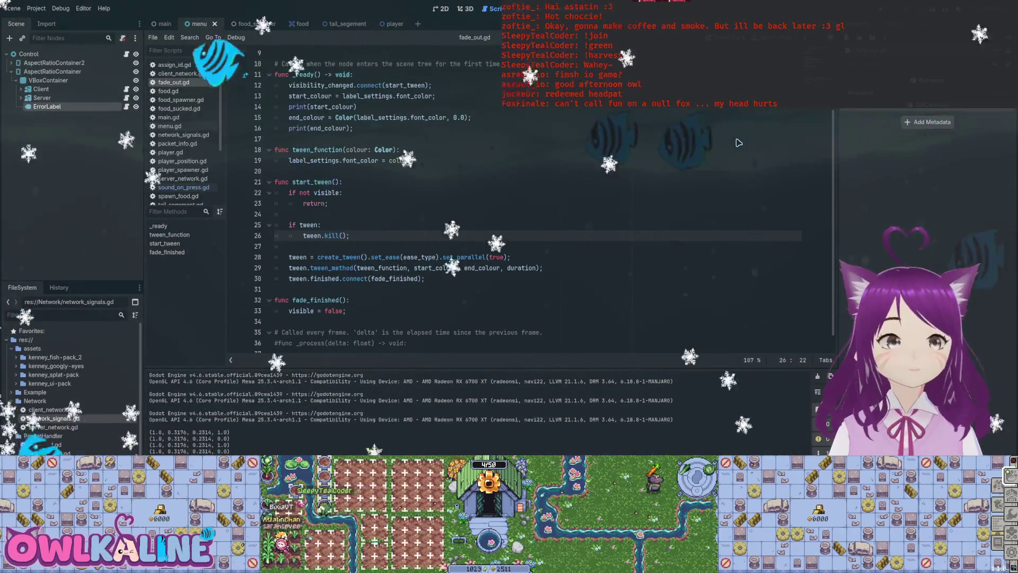
# Start a new line in tween_function below the font_color assignment
pyautogui.press('Up')
pyautogui.press('Up')
pyautogui.press('Up')
pyautogui.press('End')
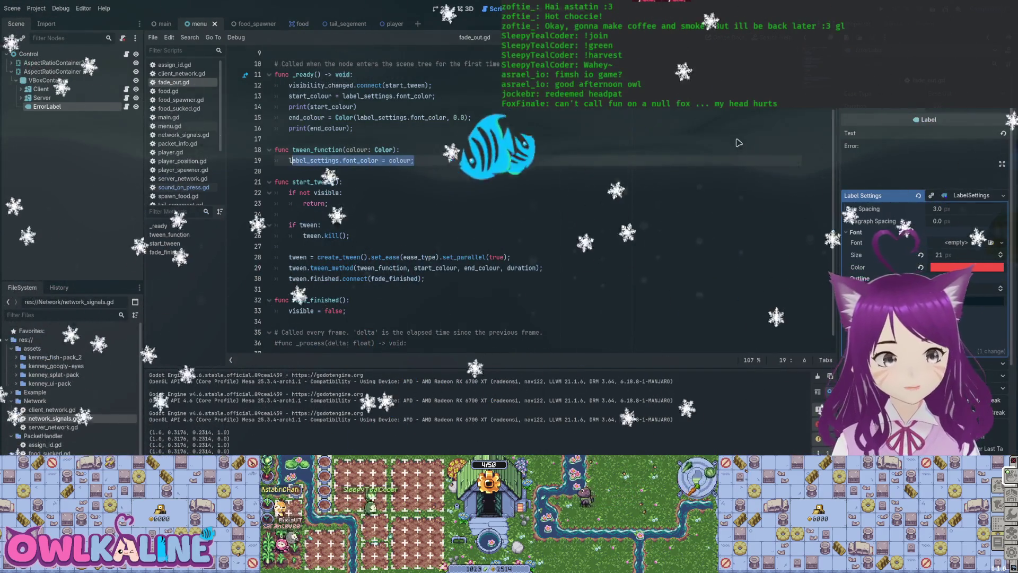
pyautogui.press('Return')
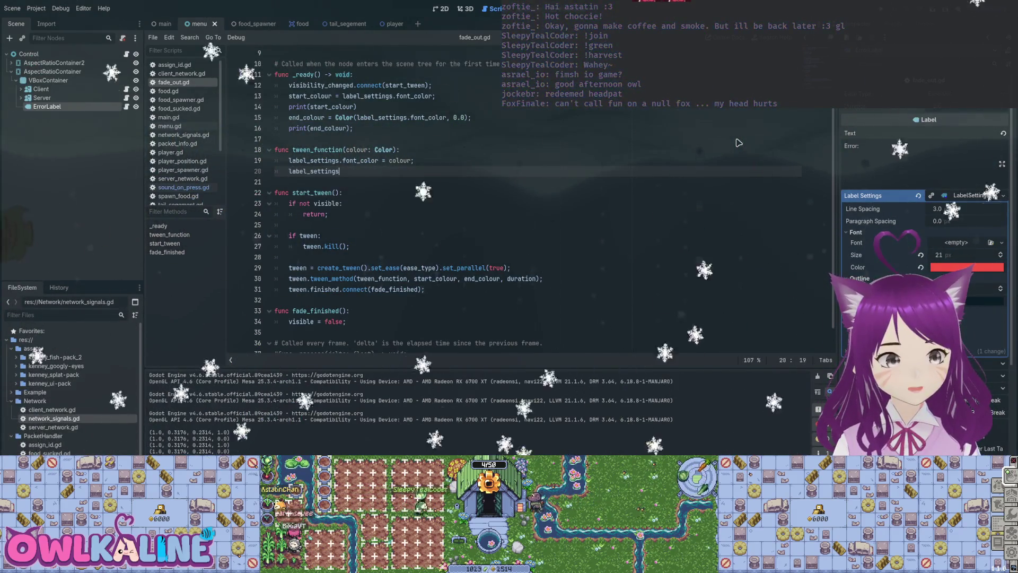
# Make tween_function set both font_color.a and outline_color.a to alpha
pyautogui.write('.outline_color')
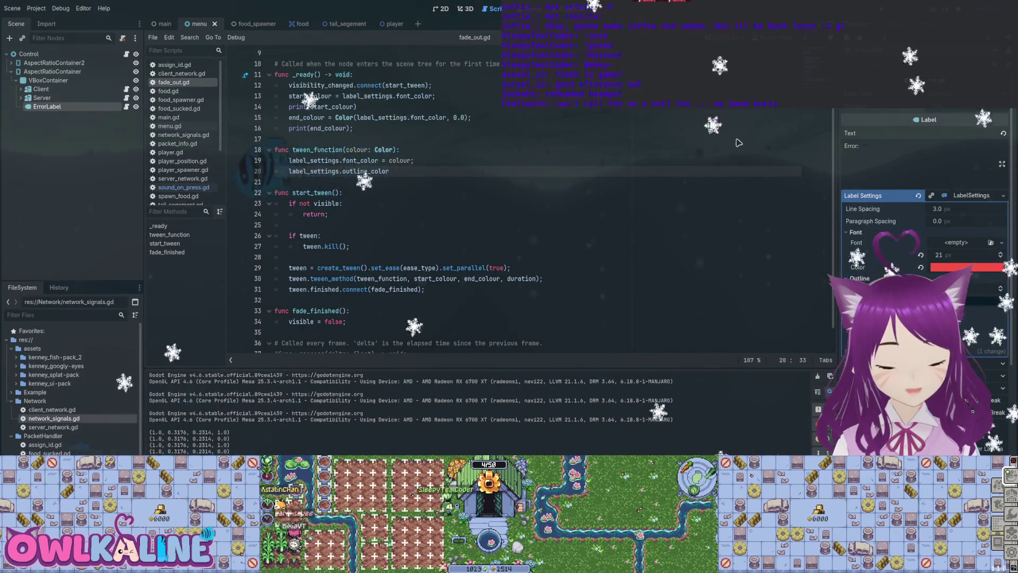
pyautogui.write('.a;')
pyautogui.press('Up')
pyautogui.press('Left')
pyautogui.write('a')
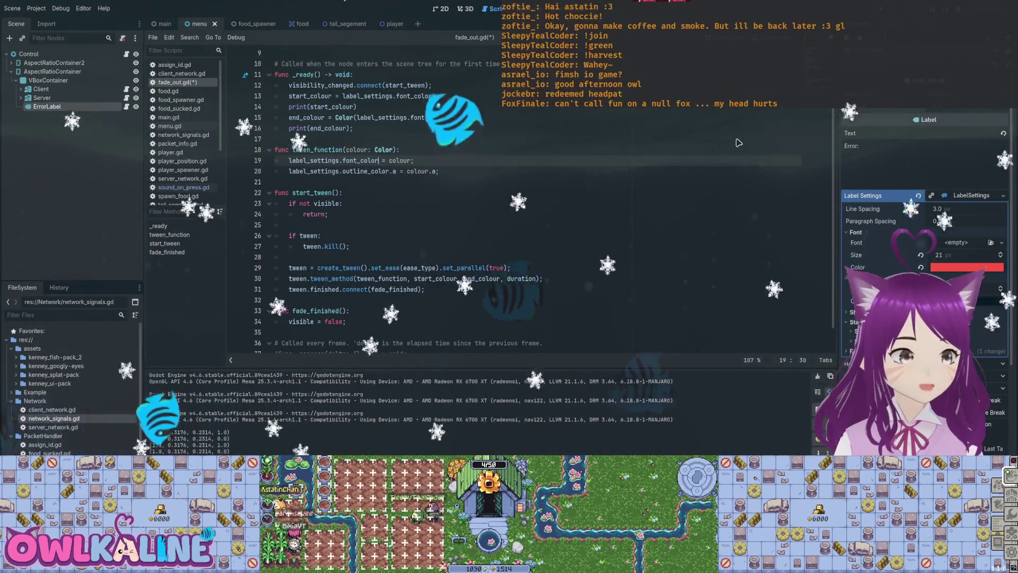
pyautogui.press('BackSpace')
pyautogui.press('BackSpace')
pyautogui.press('BackSpace')
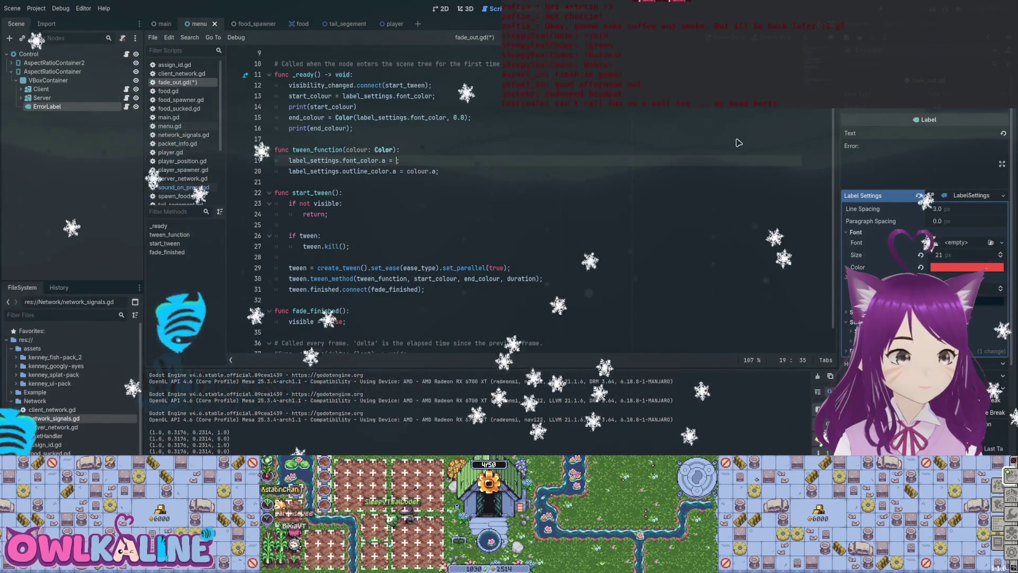
pyautogui.write('alph')
pyautogui.press('Down')
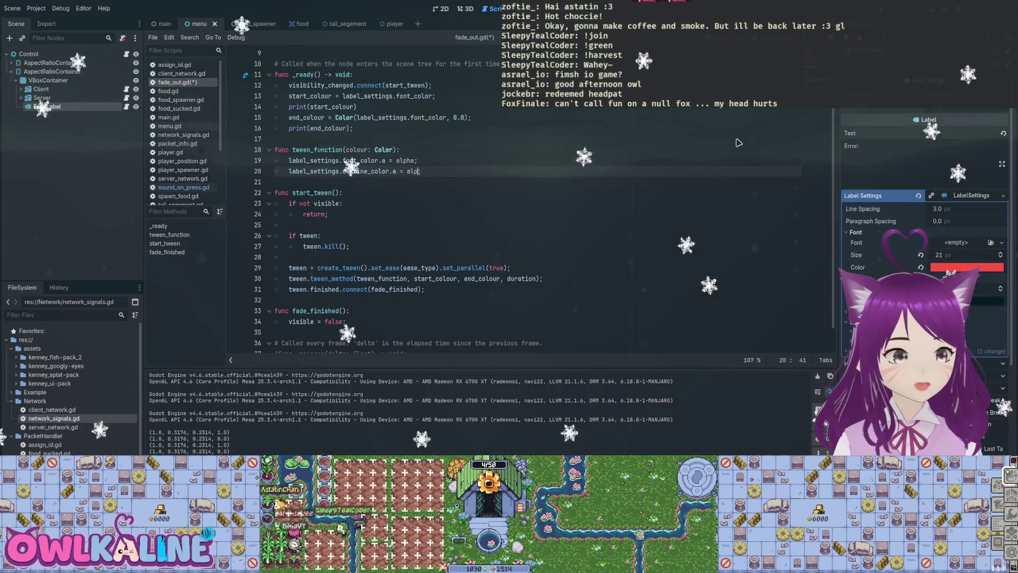
# Change the parameter to alpha: float, save, and set the tween_method range to 1.0 to 0.0
pyautogui.press('Escape')
pyautogui.press('Up')
pyautogui.press('Up')
pyautogui.press('Left')
pyautogui.press('Left')
pyautogui.press('Left')
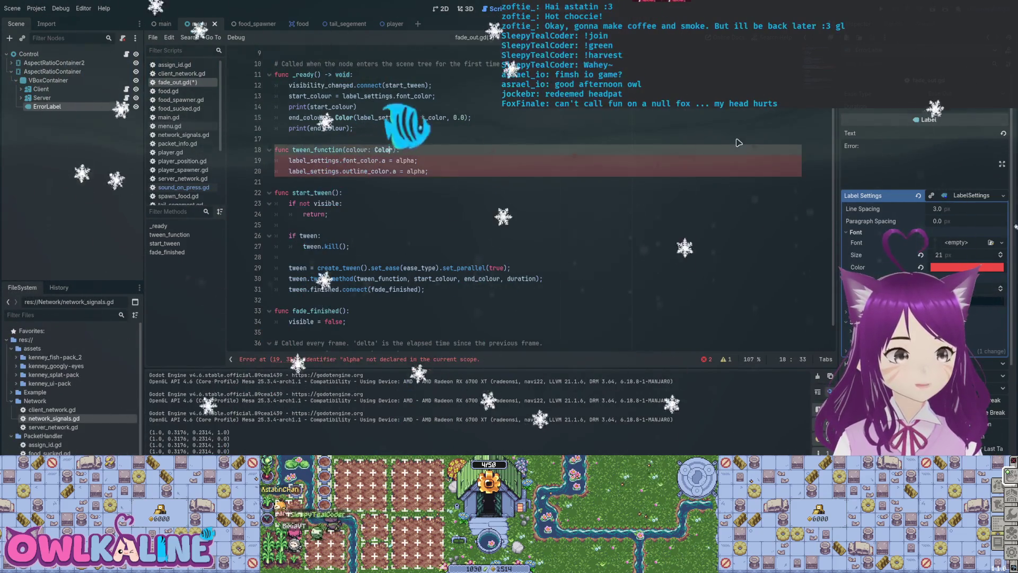
pyautogui.press('BackSpace')
pyautogui.press('BackSpace')
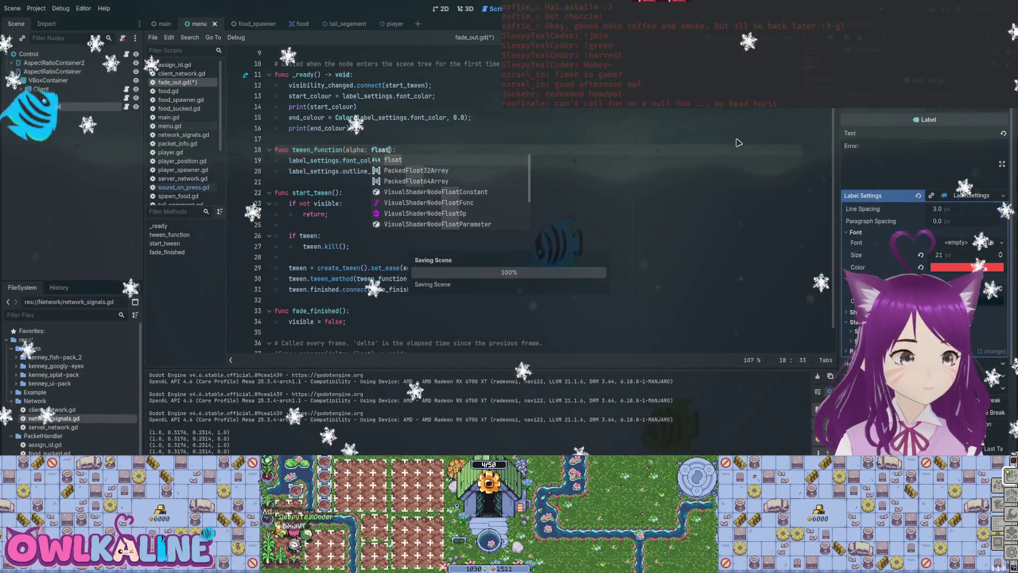
pyautogui.press('Escape')
pyautogui.hotkey('ctrl', 's')
pyautogui.press('F3')
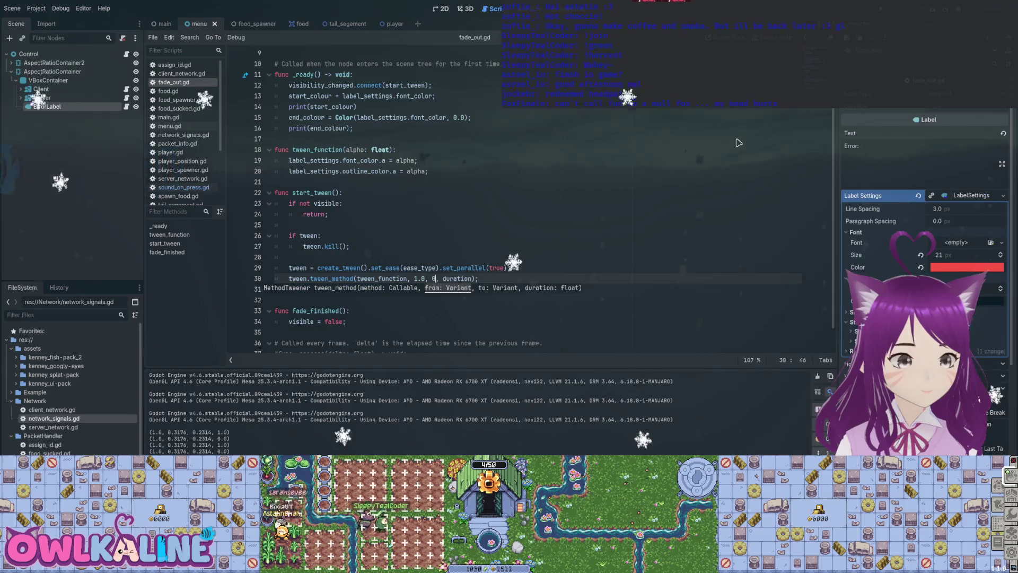
pyautogui.press('Up')
pyautogui.press('Up')
pyautogui.press('Up')
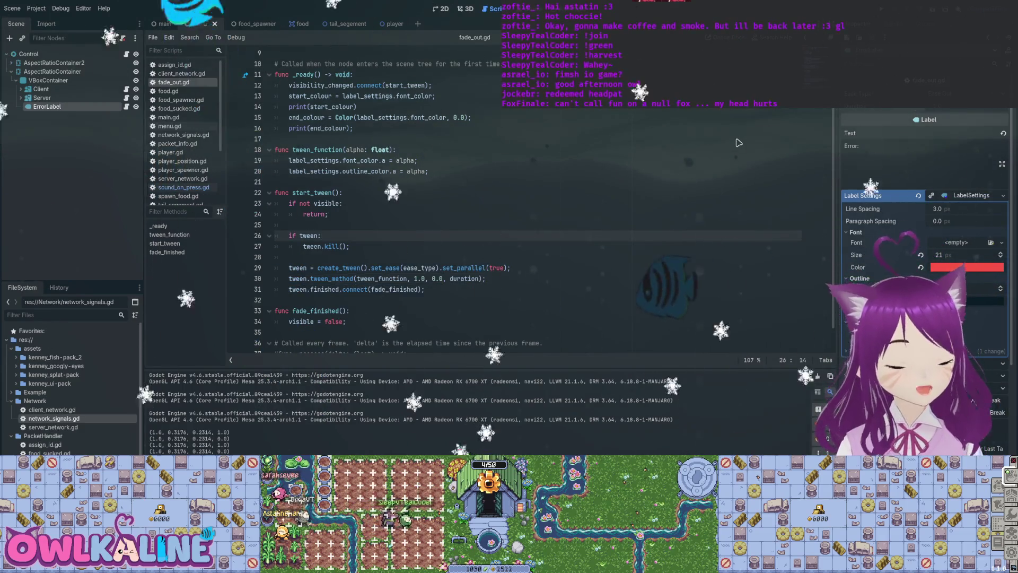
pyautogui.hotkey('ctrl', 'Home')
pyautogui.press('Down')
pyautogui.press('Down')
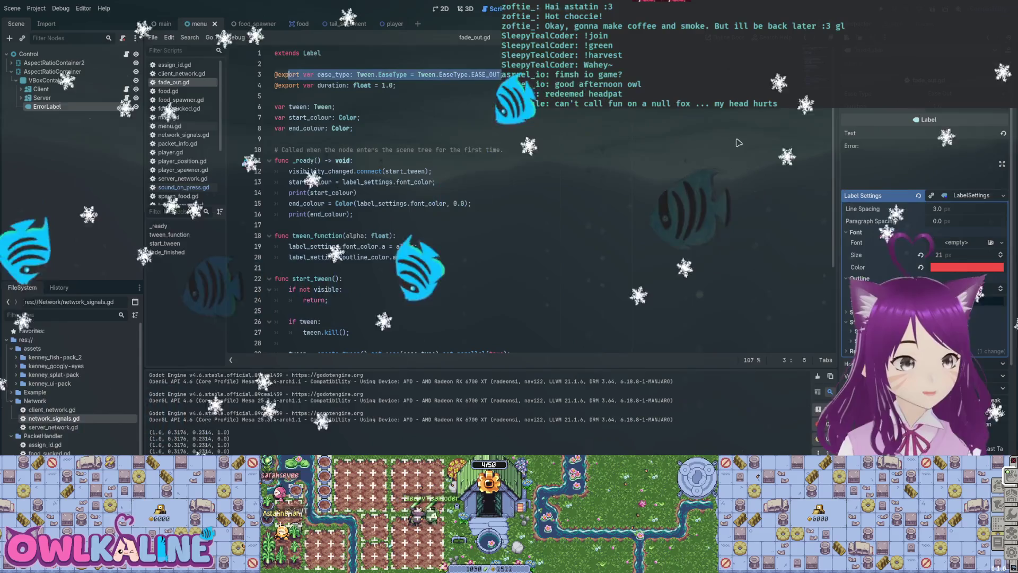
pyautogui.press('End')
pyautogui.hotkey('ctrl', 'alt', 'Down')
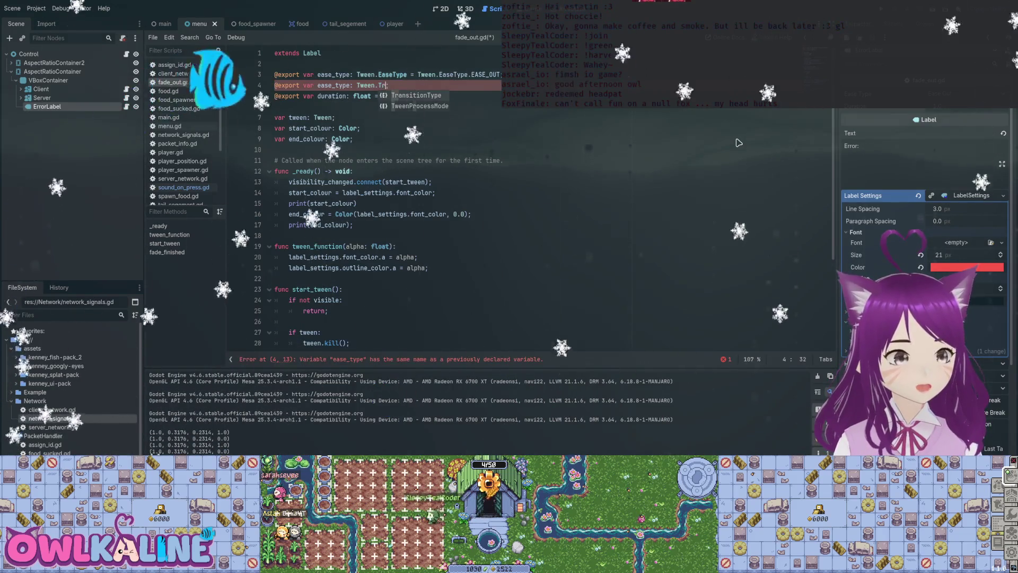
pyautogui.press('Return')
pyautogui.hotkey('ctrl', 's')
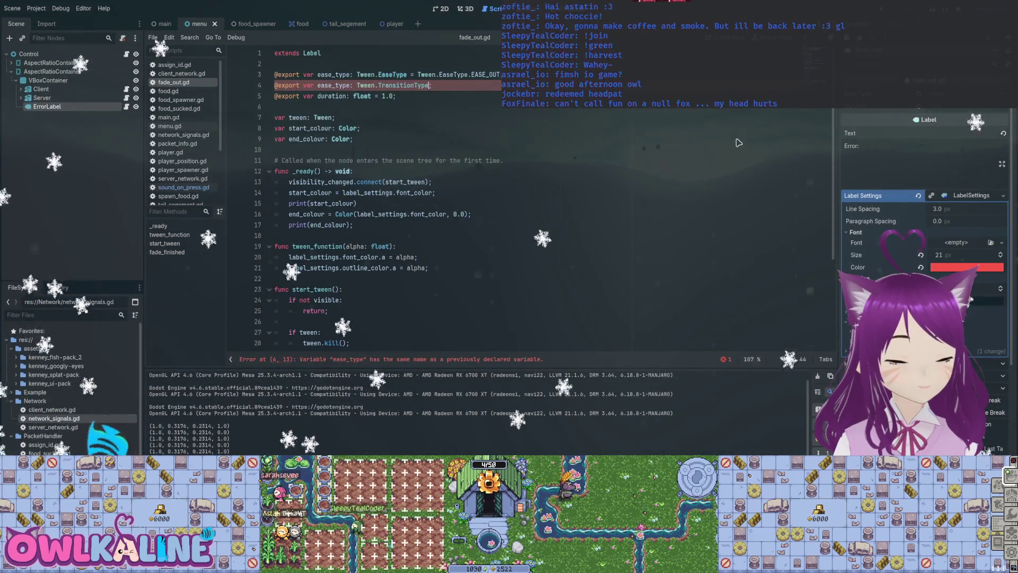
pyautogui.hotkey('ctrl', 'BackSpace')
pyautogui.hotkey('ctrl', 'Delete')
pyautogui.write('trans')
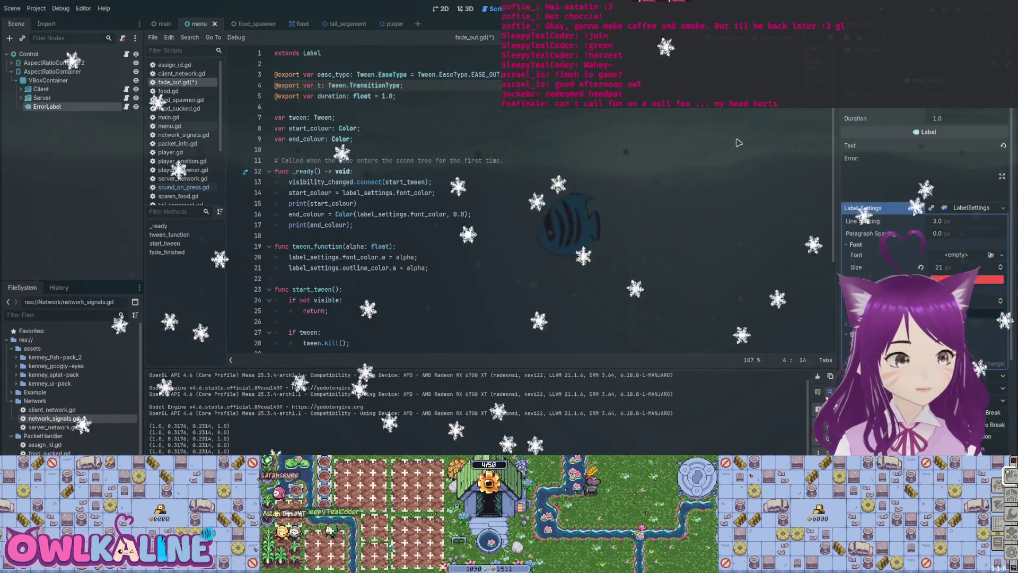
pyautogui.write('_type')
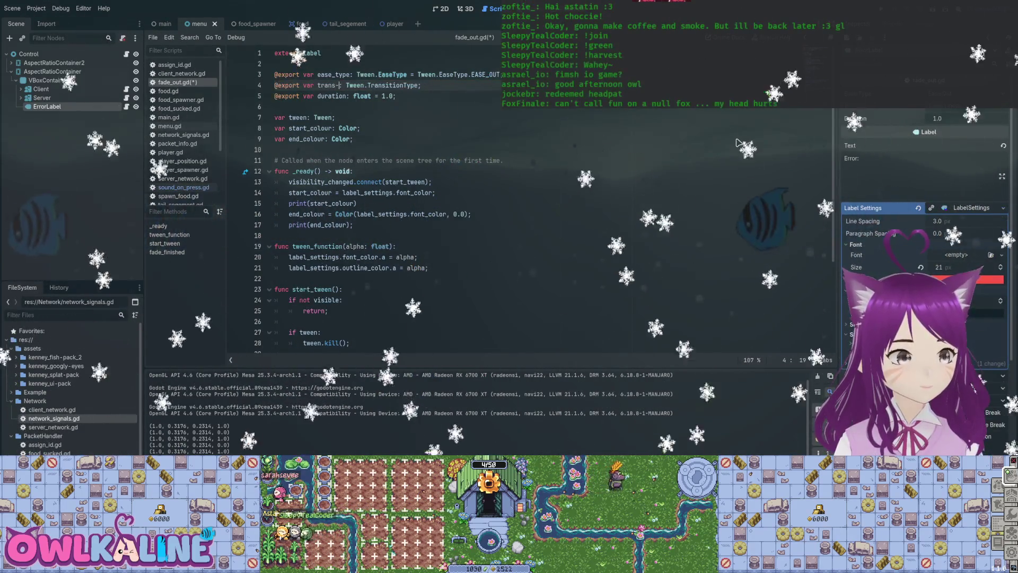
pyautogui.hotkey('ctrl', 's')
# Chain .set_trans(trans_type) after .set_ease(ease_type) on the tween line
pyautogui.scroll(-4, 739, 143)
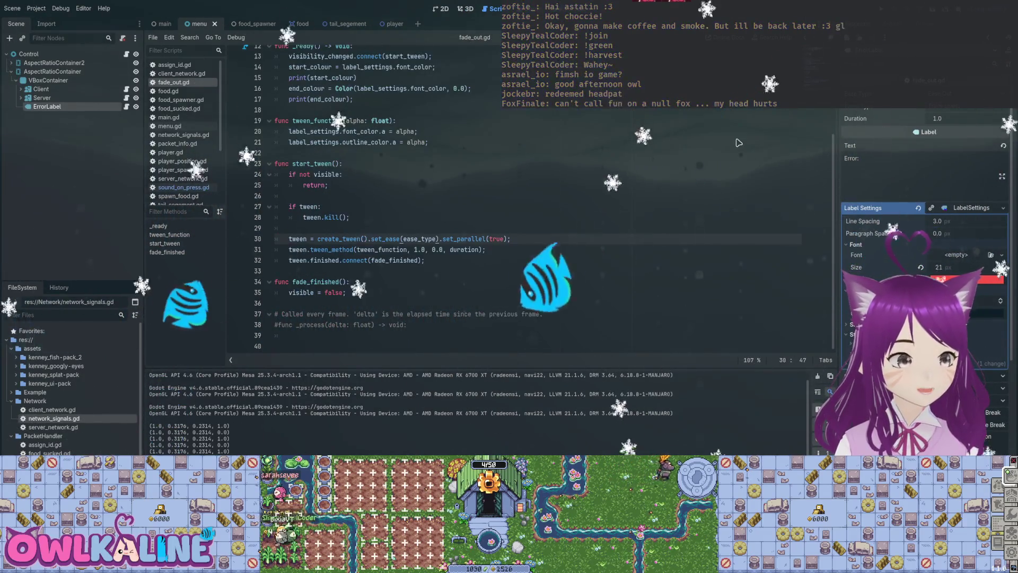
pyautogui.write('t.set')
pyautogui.write('_trans')
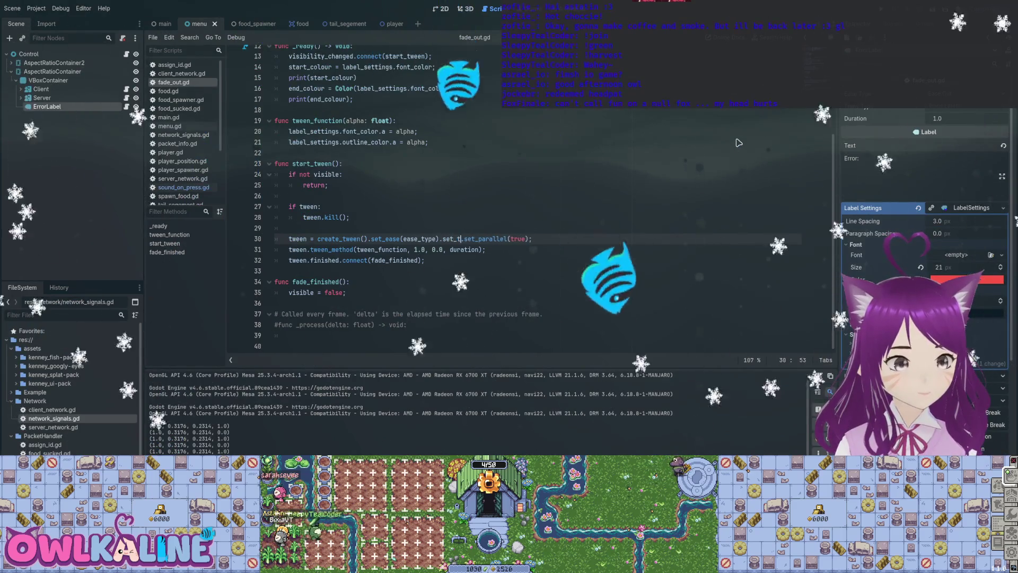
pyautogui.write('(trans_t')
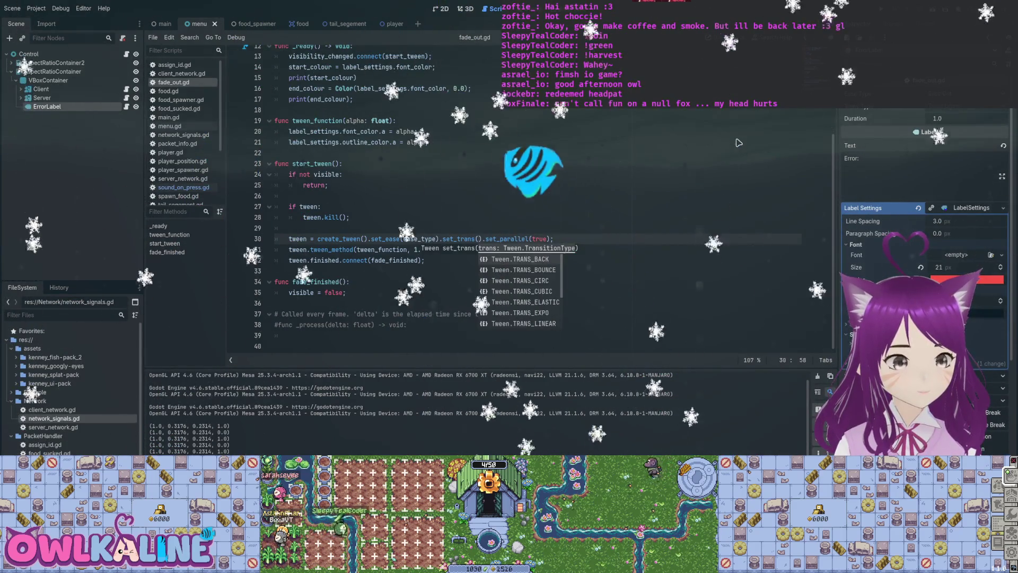
pyautogui.write('ype')
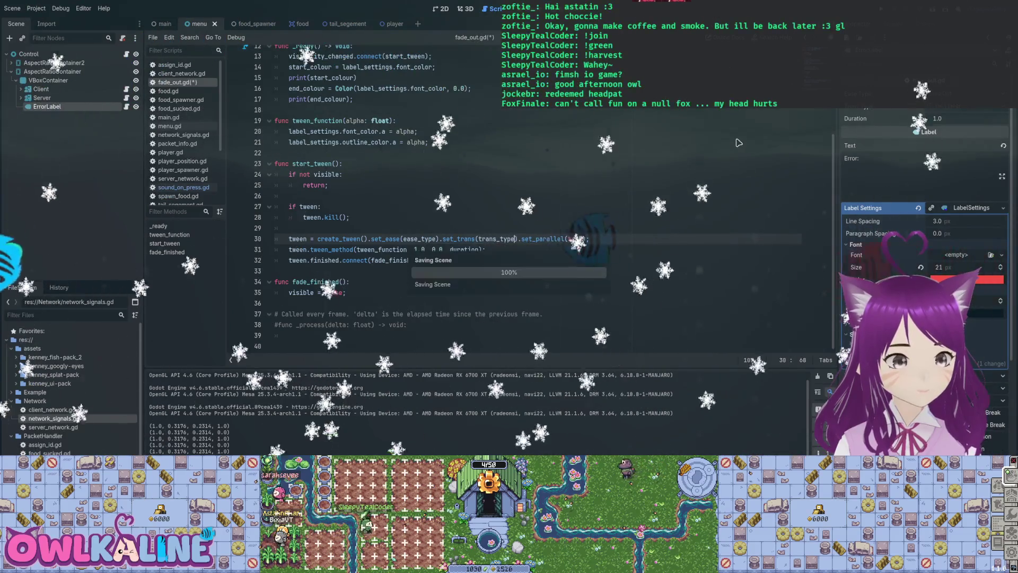
pyautogui.press('Down')
pyautogui.scroll(4, 739, 142)
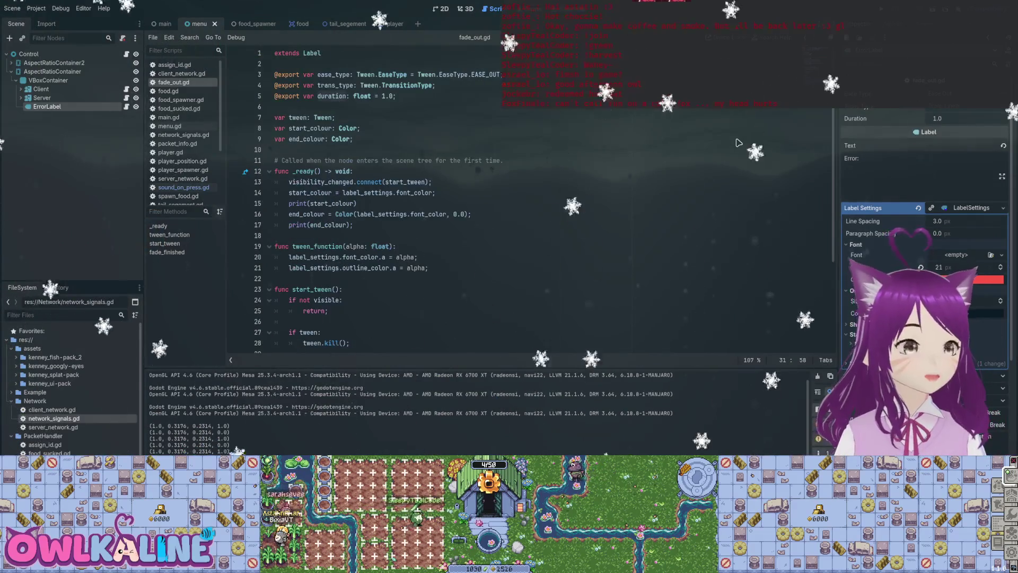
# Scroll through fade_out.gd and run the project to watch the label fade
pyautogui.scroll(-3, 739, 143)
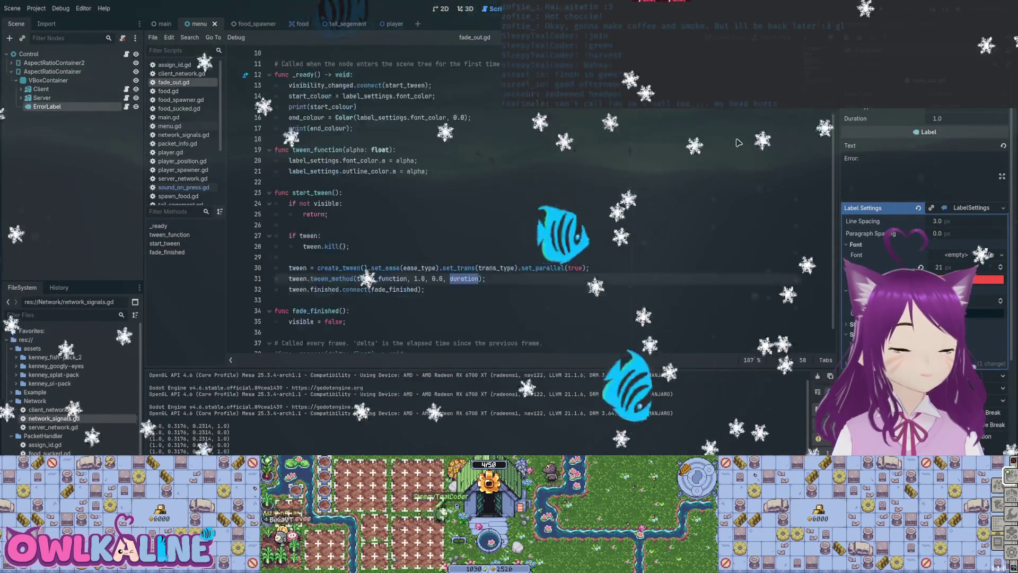
pyautogui.scroll(3, 739, 142)
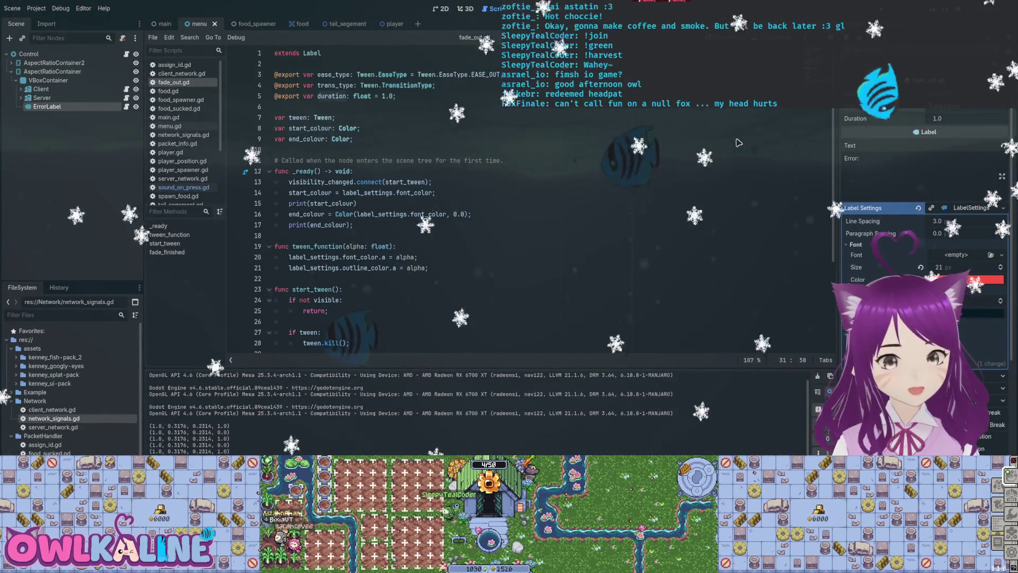
pyautogui.scroll(-4, 739, 143)
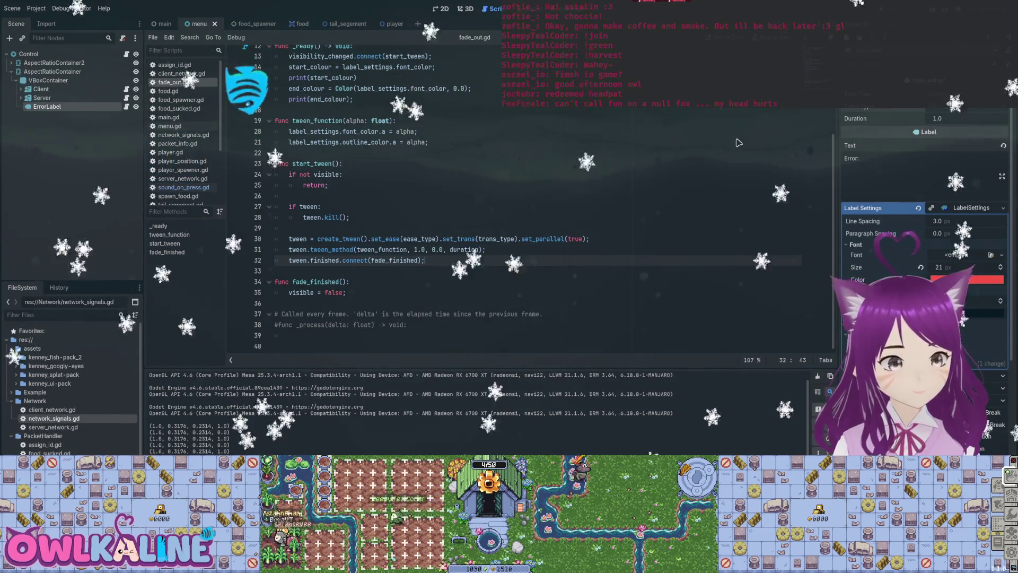
pyautogui.scroll(1, 739, 143)
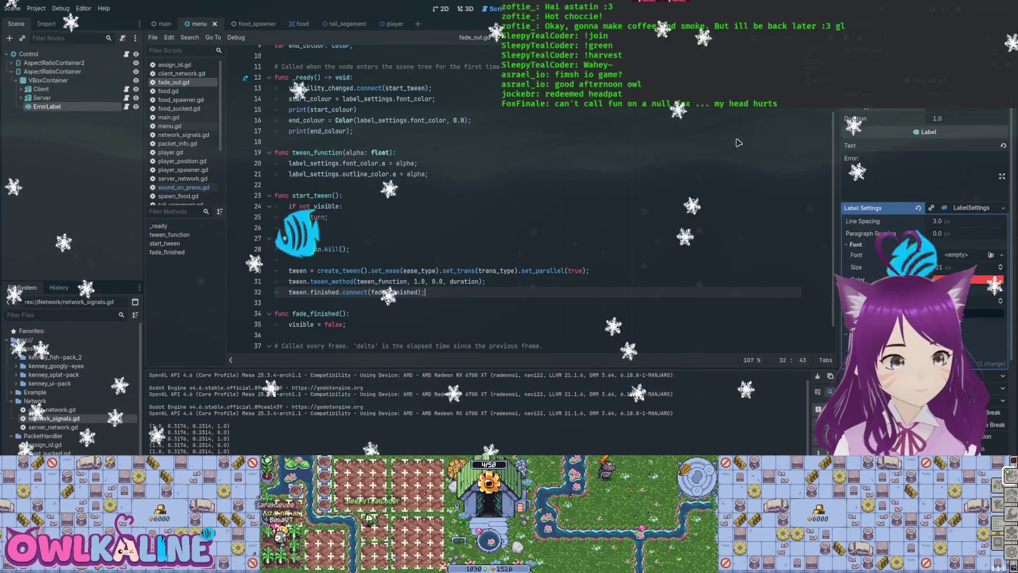
pyautogui.scroll(1, 739, 143)
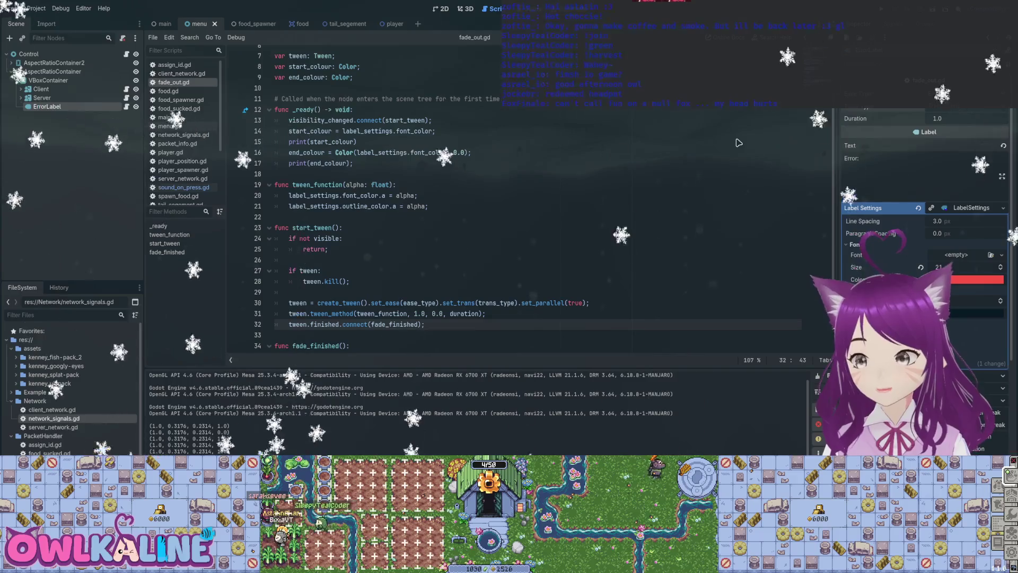
pyautogui.press('F5')
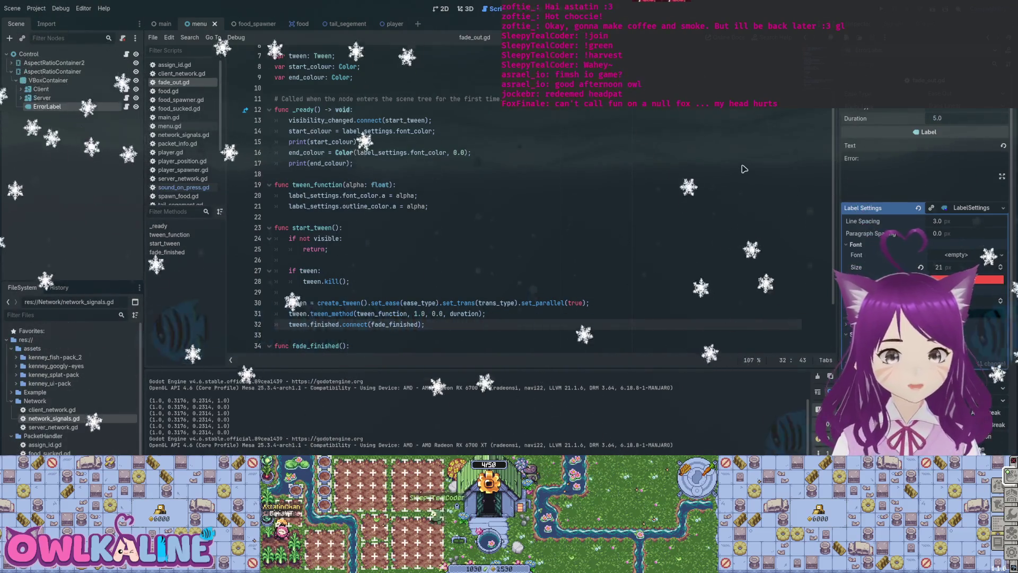
# Rerun and stop the project, commit the fade Duration of 20, then run the game again
pyautogui.press('F5')
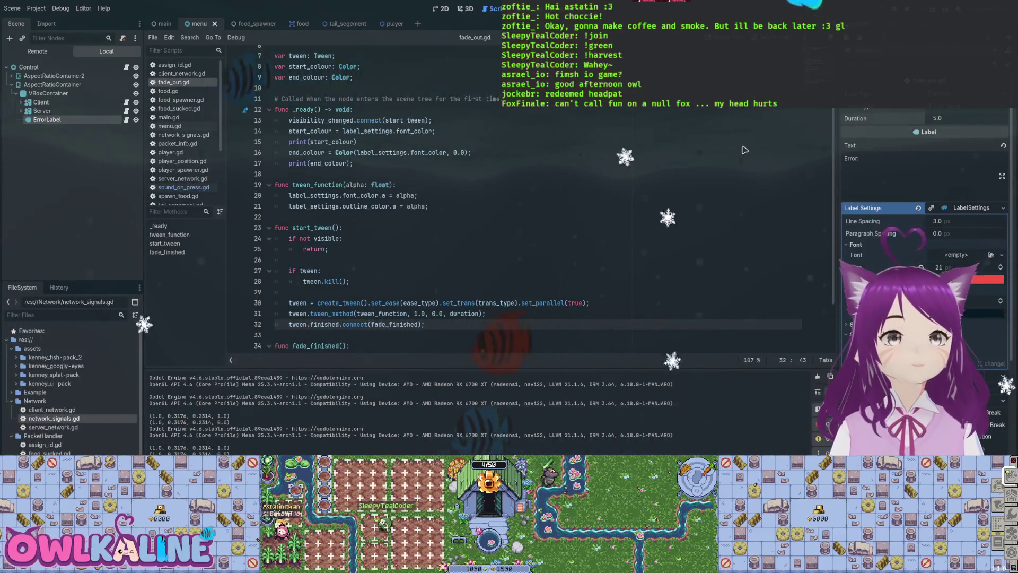
pyautogui.press('F8')
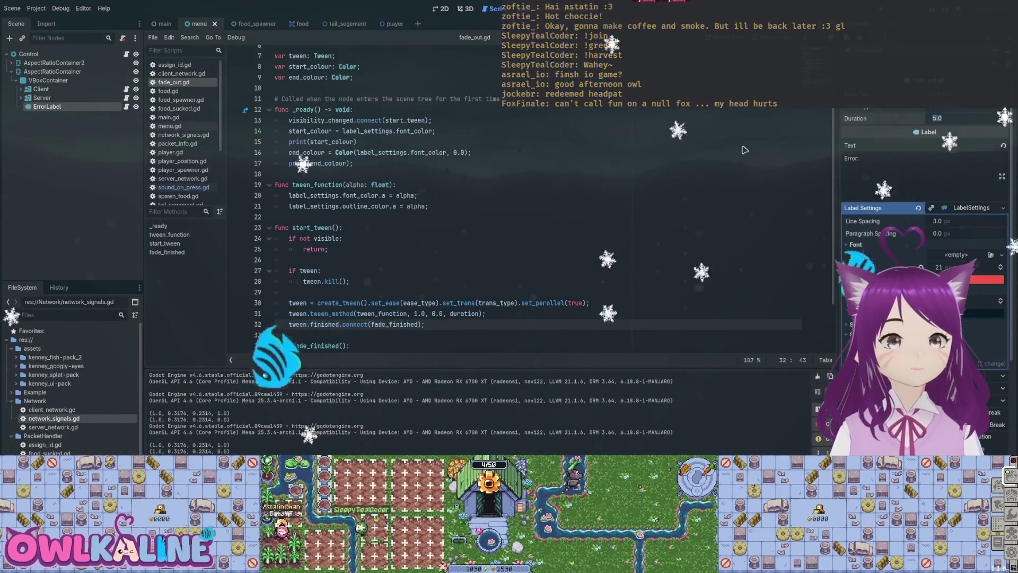
pyautogui.write('20')
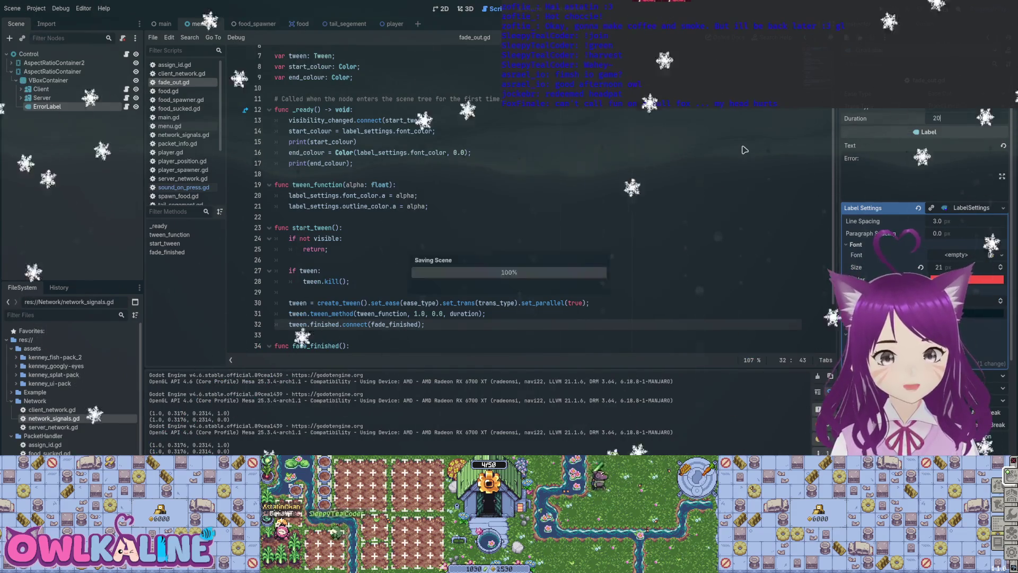
pyautogui.click(743, 147)
pyautogui.press('F5')
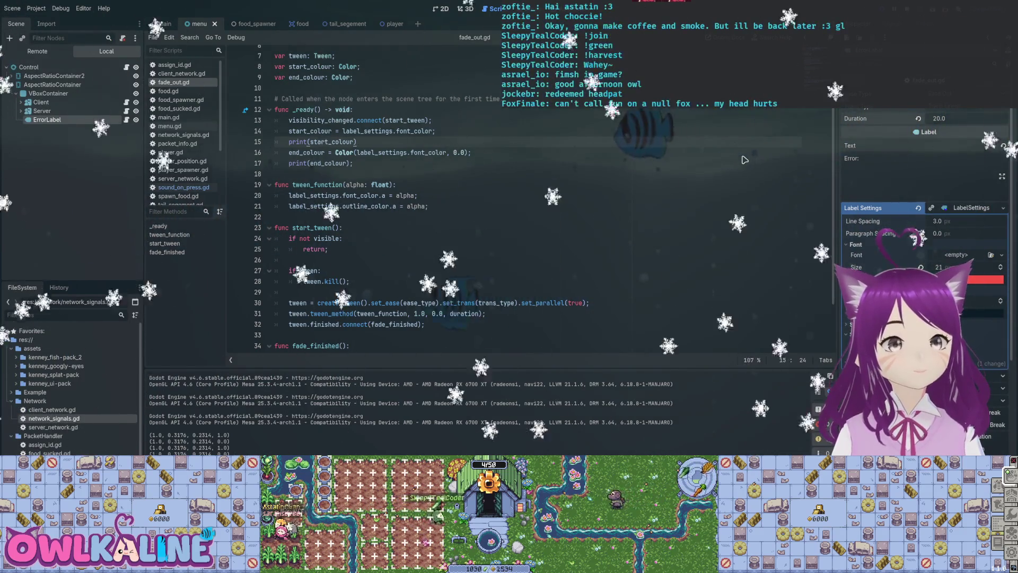
# Stop the game, set the ErrorLabel fade Duration to 10, and run the project
pyautogui.press('F8')
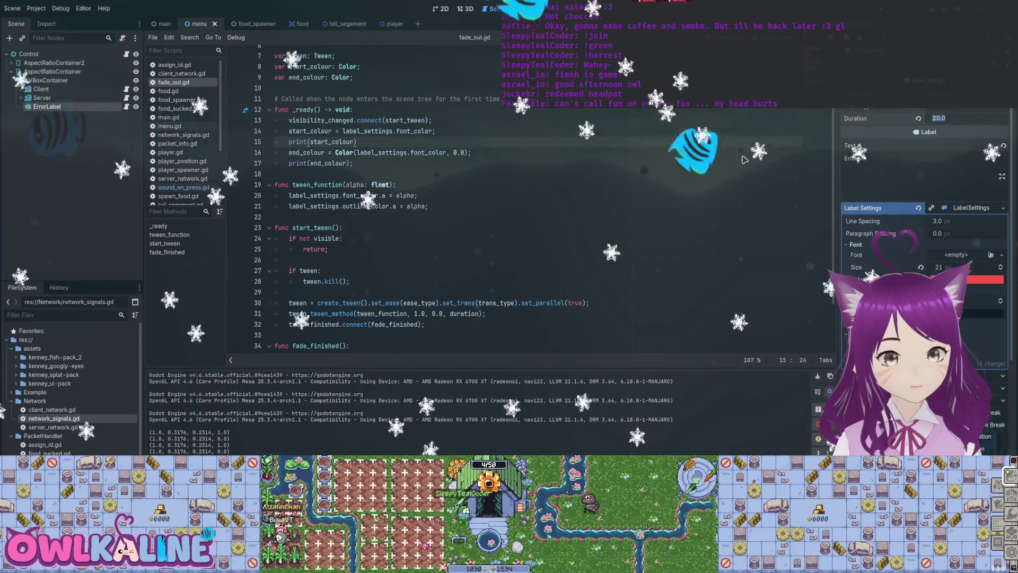
pyautogui.write('4')
pyautogui.press('BackSpace')
pyautogui.write('10')
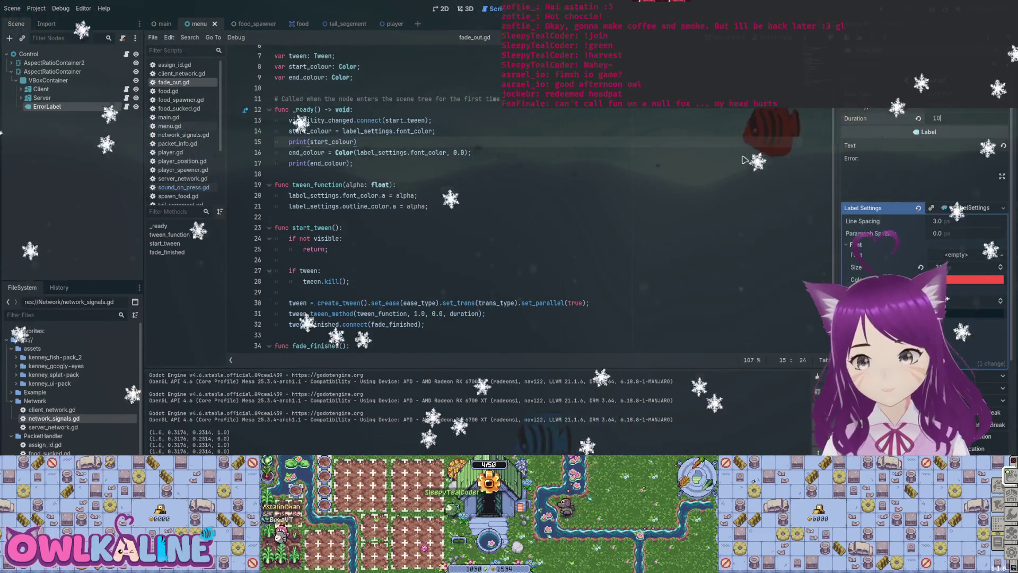
pyautogui.press('F5')
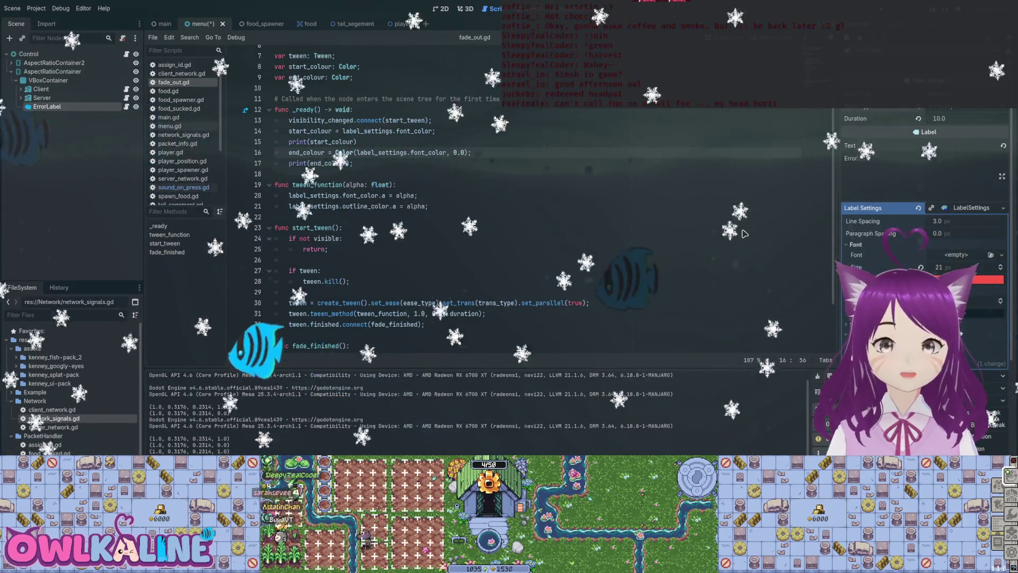
# Save and relaunch the game, stopping and restarting it to recheck the fade
pyautogui.press('F5')
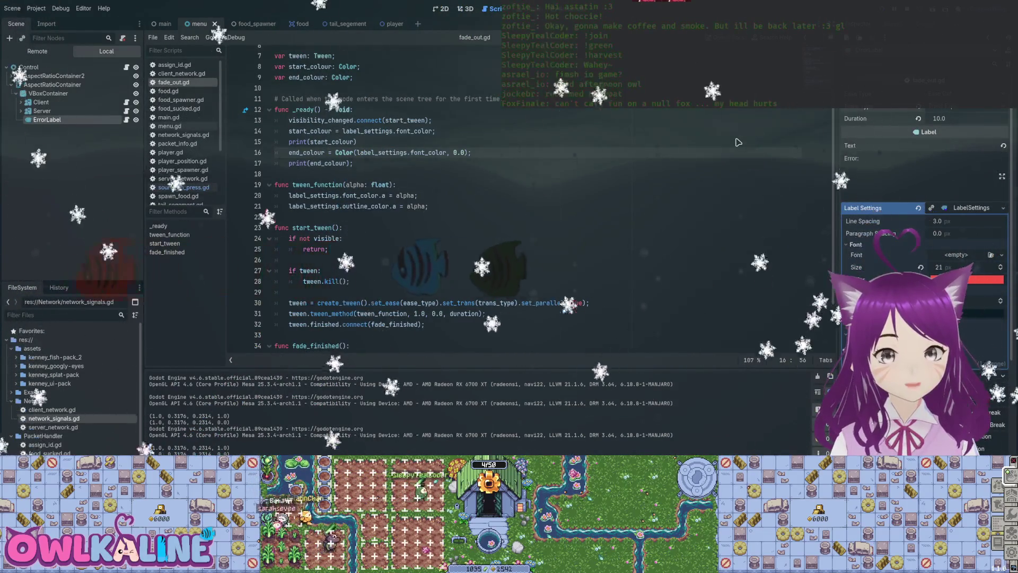
pyautogui.press('F8')
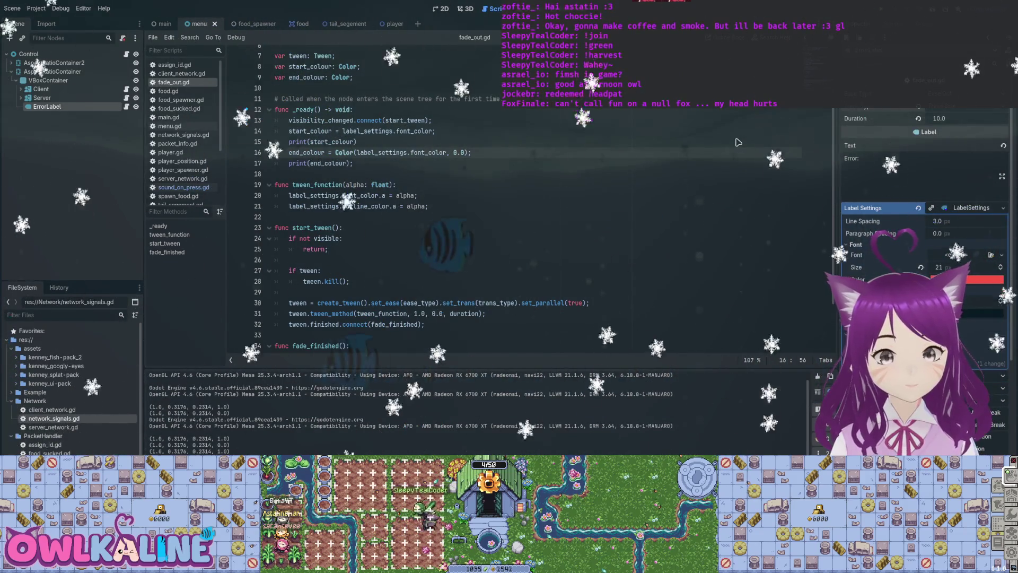
pyautogui.press('F5')
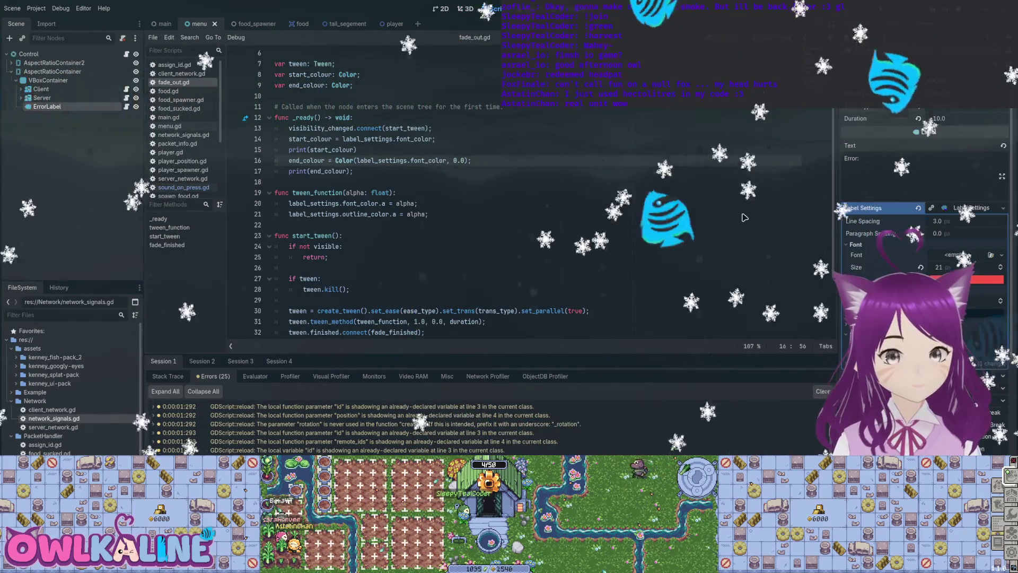
# Save and run the project to watch the ErrorLabel fade out over 10 seconds
pyautogui.press('F5')
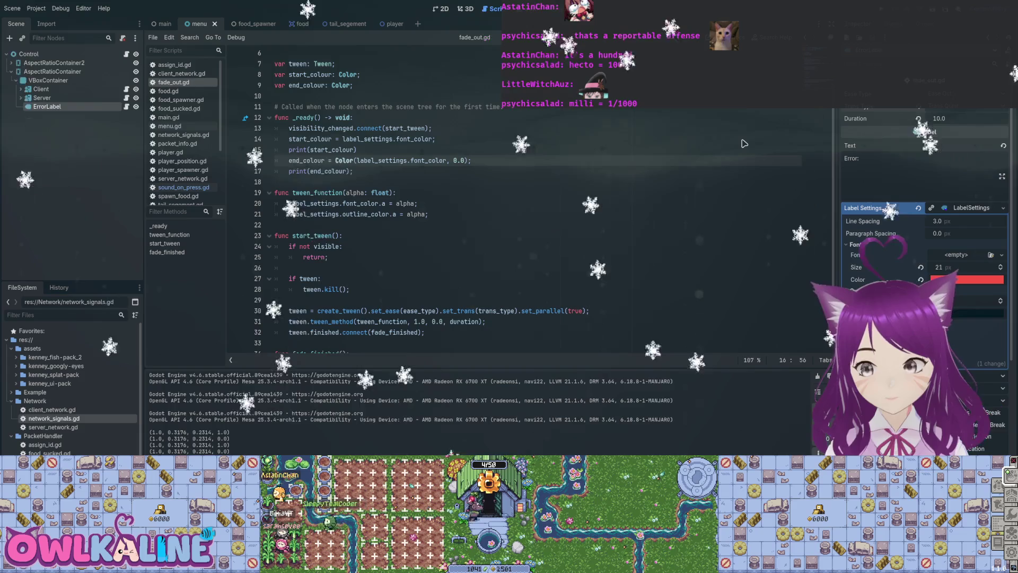
# Edit the font alpha line in fade_out.gd's tween_function and save the script
pyautogui.press('Down')
pyautogui.press('Down')
pyautogui.press('Down')
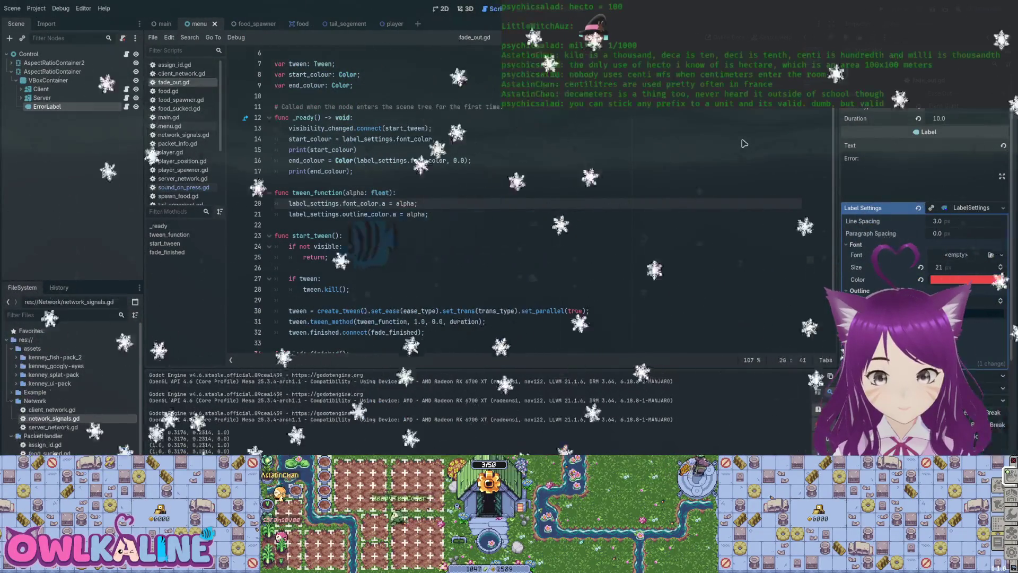
pyautogui.hotkey('ctrl', 's')
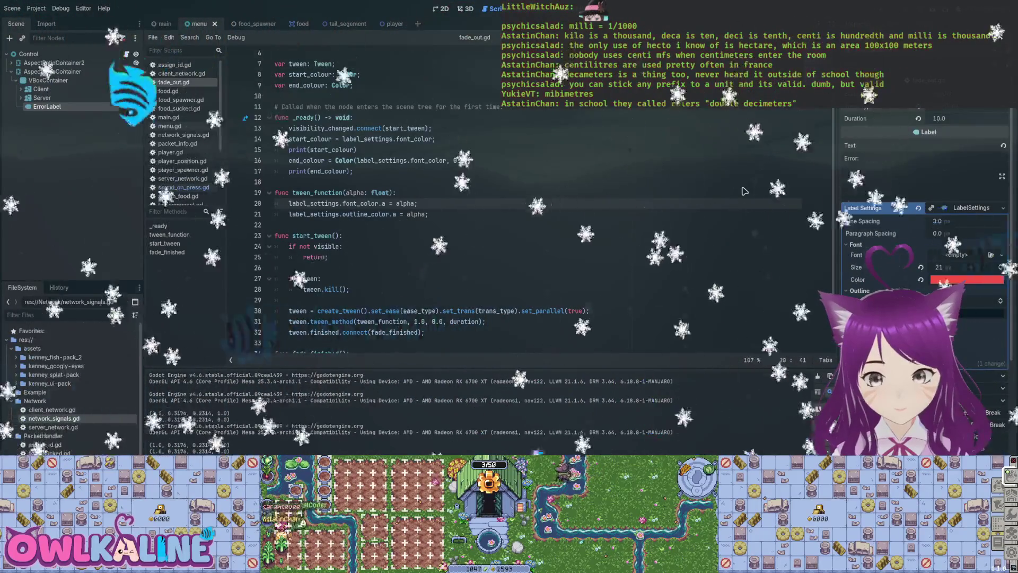
# Open the Tween class reference from the end colour line in fade_out.gd
pyautogui.click(351, 160)
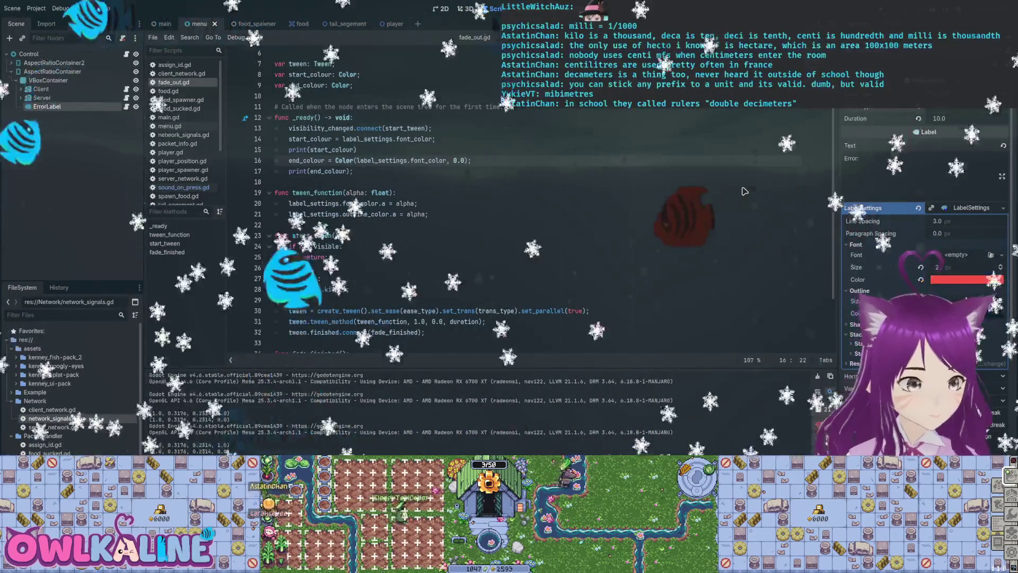
pyautogui.hotkey('alt', 'Left')
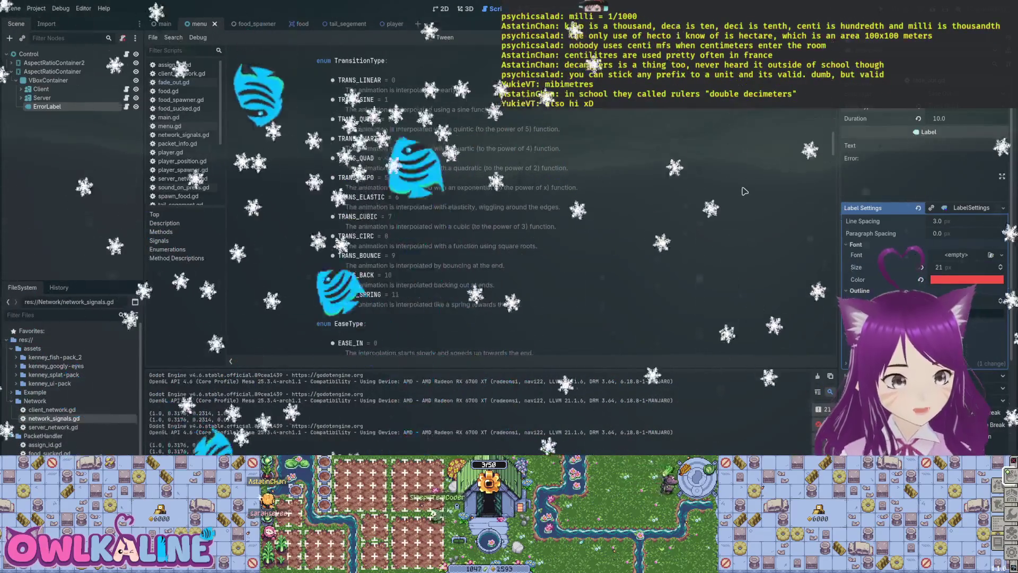
# Scroll the Tween help page past the enums to tween_method and the finished signal
pyautogui.scroll(-5, 744, 191)
pyautogui.scroll(-7, 745, 191)
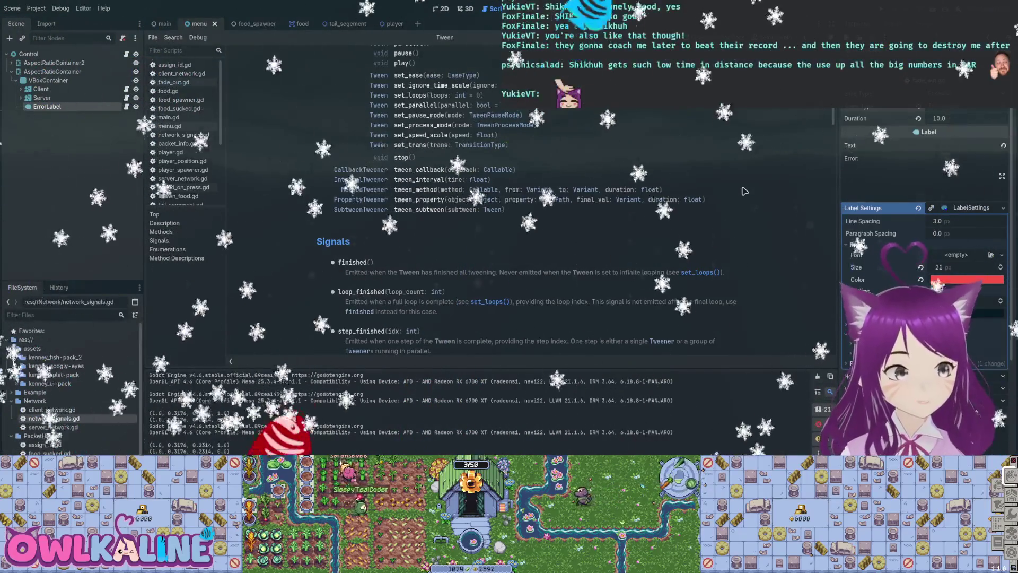
# In the 2D view at 100% zoom, move ErrorLabel from VBoxContainer onto AspectRatioContainer
pyautogui.hotkey('ctrl', 'F1')
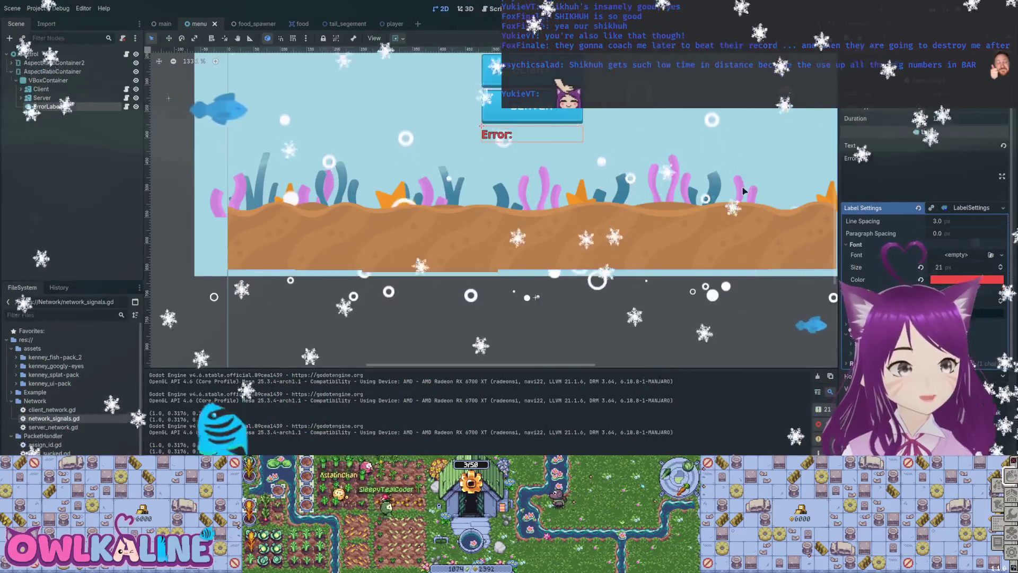
pyautogui.hotkey('ctrl', '0')
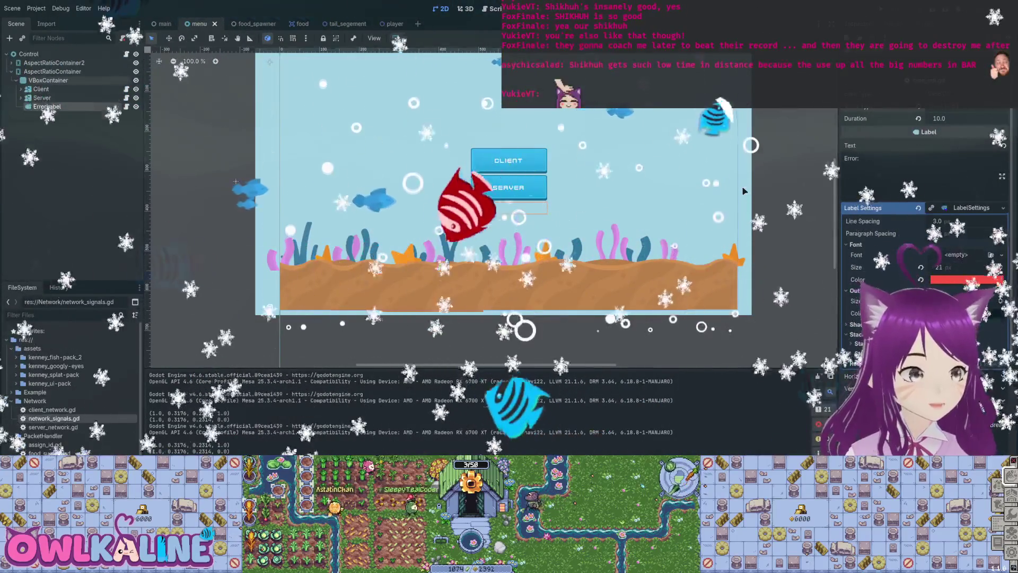
pyautogui.moveTo(47, 106); pyautogui.dragTo(53, 72)
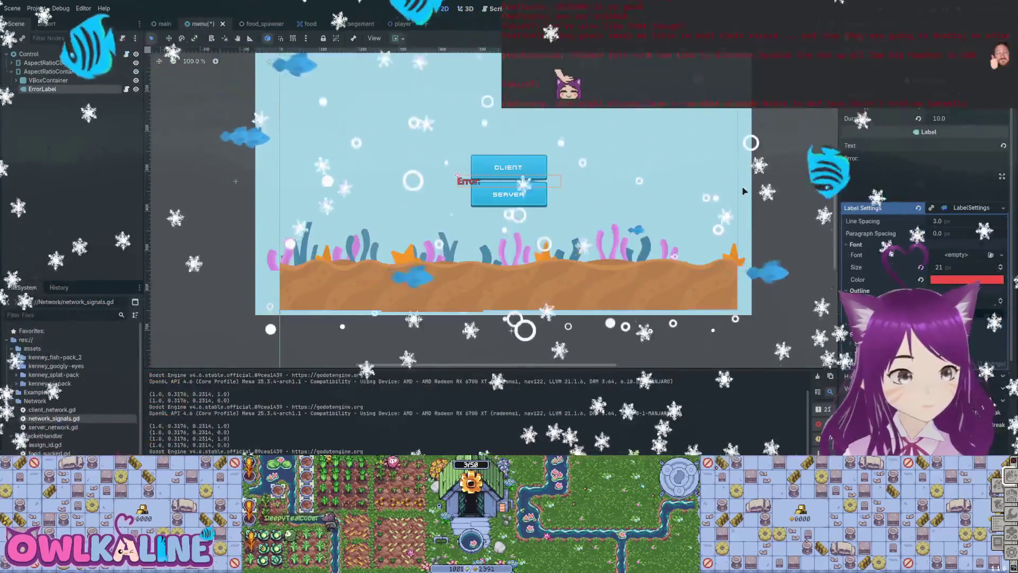
pyautogui.click(743, 191)
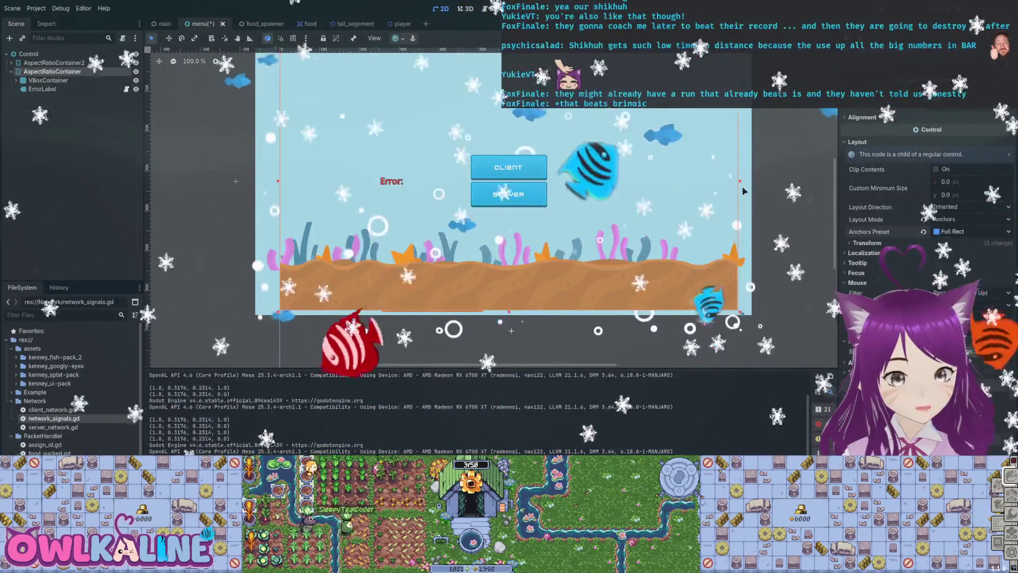
# Anchor AspectRatioContainer as HCenter Wide, inspect ErrorLabel, and save the menu scene
pyautogui.hotkey('ctrl', 'z')
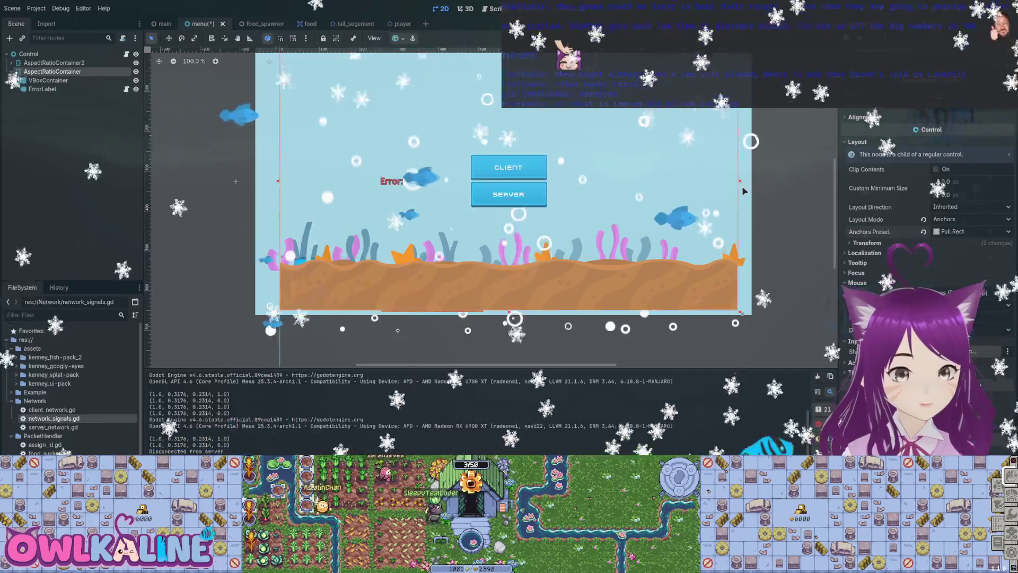
pyautogui.hotkey('ctrl', 'z')
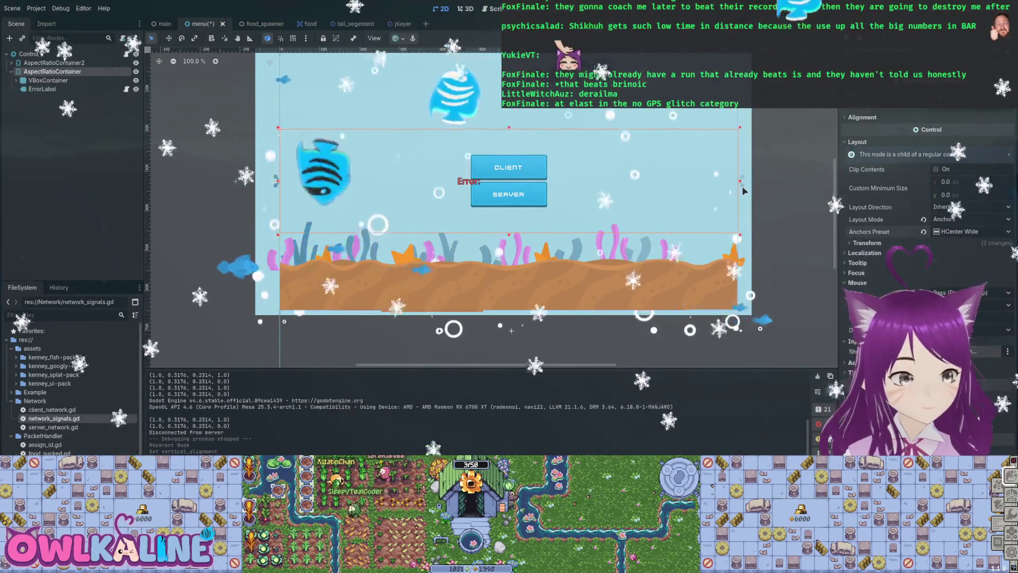
pyautogui.press('Down')
pyautogui.press('Down')
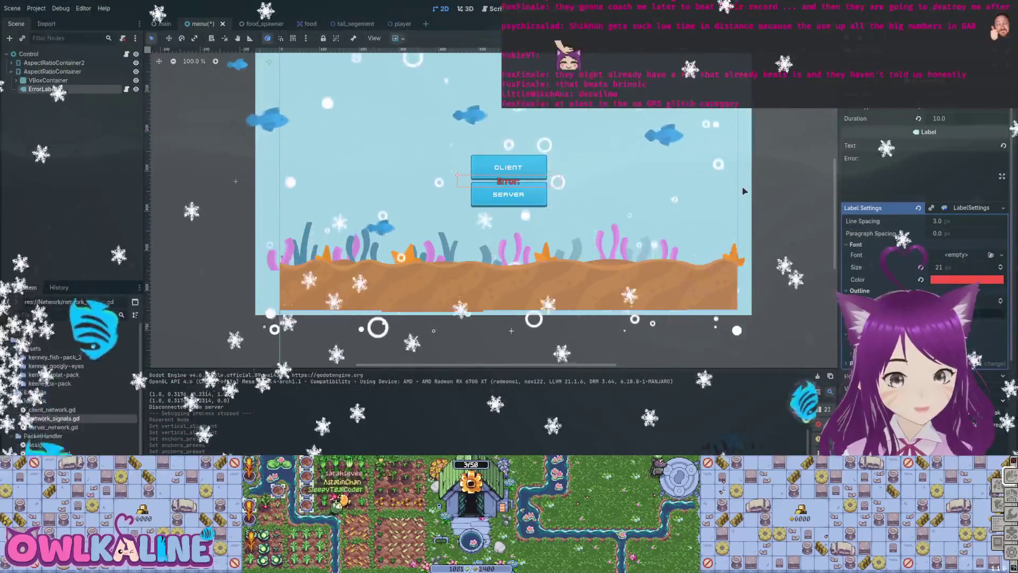
pyautogui.scroll(-5, 923, 239)
pyautogui.hotkey('ctrl', 's')
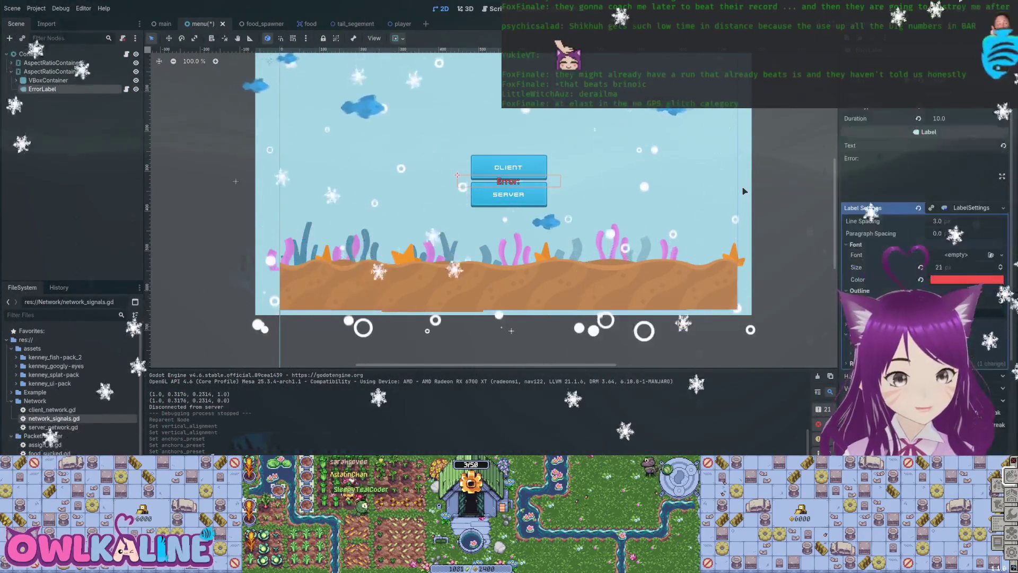
pyautogui.press('Up')
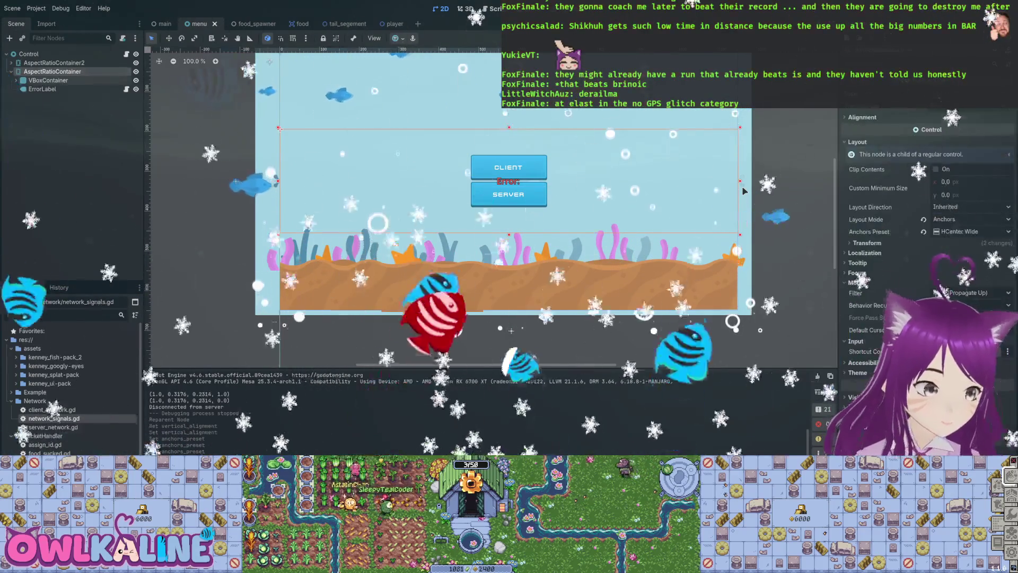
pyautogui.press('Right')
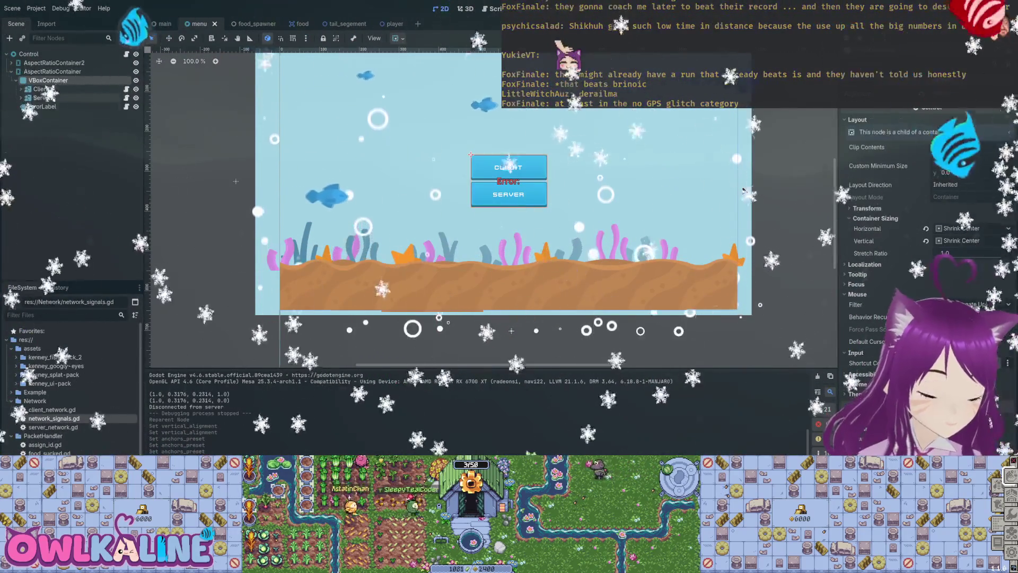
# Undo ErrorLabel's container and anchor changes, redo the vertical alignment, and save menu scene
pyautogui.press('Left')
pyautogui.press('Down')
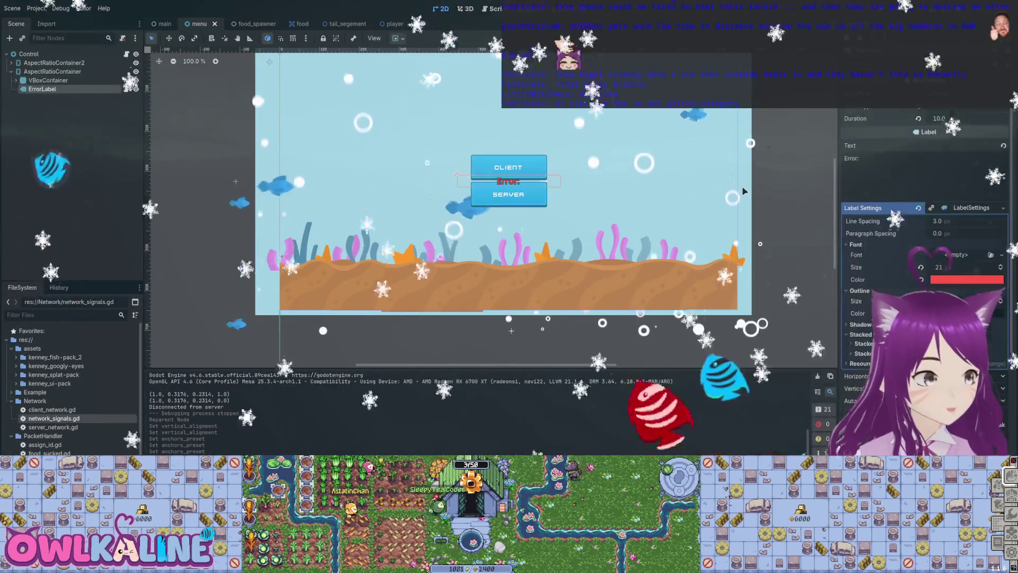
pyautogui.hotkey('ctrl', 'z')
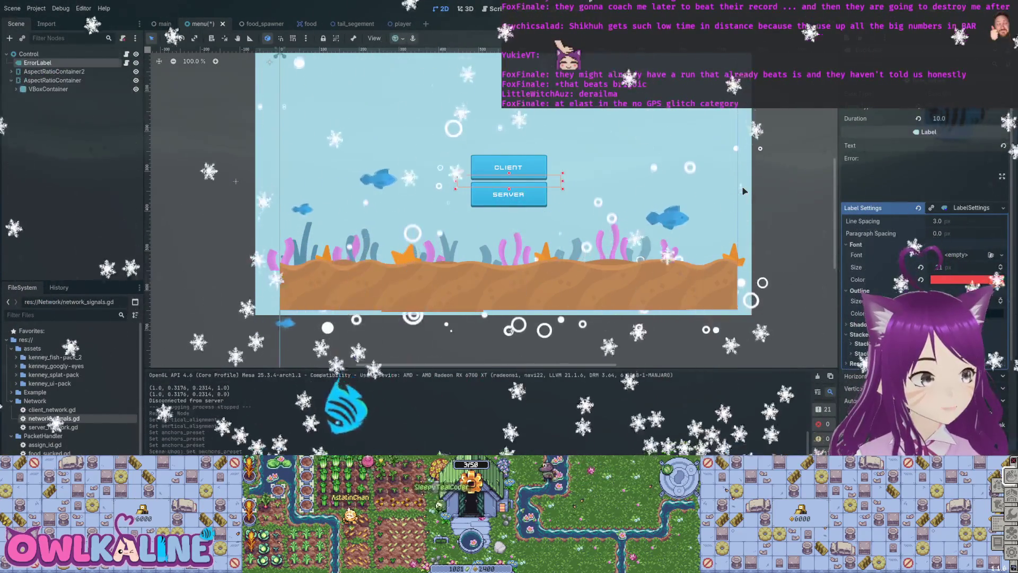
pyautogui.hotkey('ctrl', 'z')
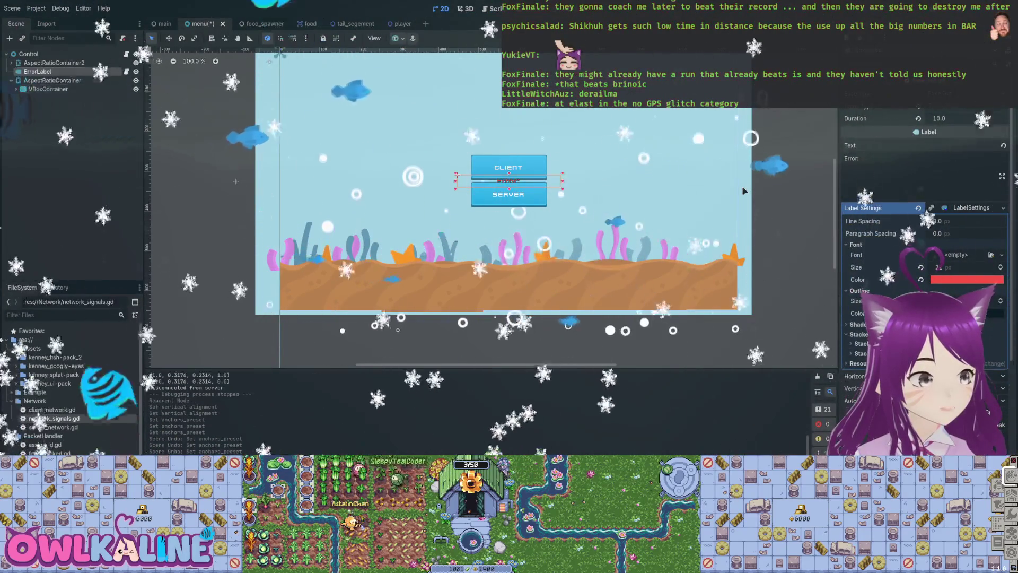
pyautogui.hotkey('ctrl', 'z')
pyautogui.hotkey('ctrl', 'z')
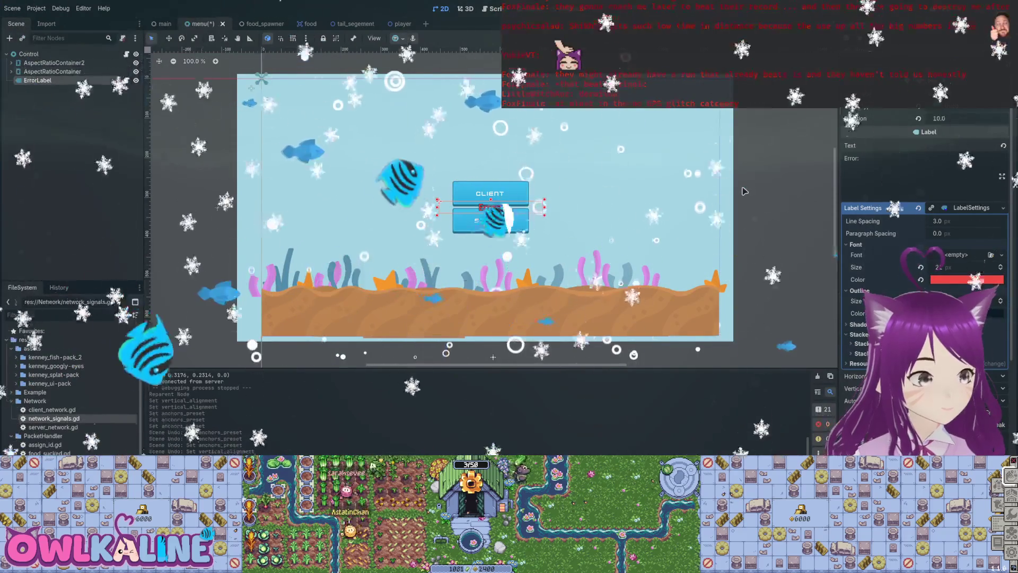
pyautogui.hotkey('ctrl', 'z')
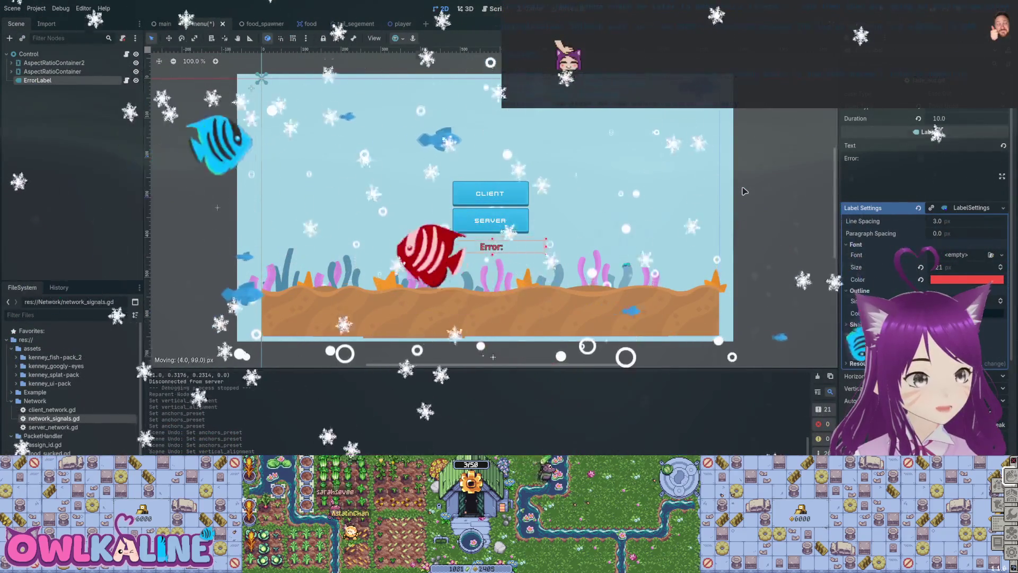
pyautogui.hotkey('ctrl', 'shift', 'z')
pyautogui.hotkey('ctrl', 's')
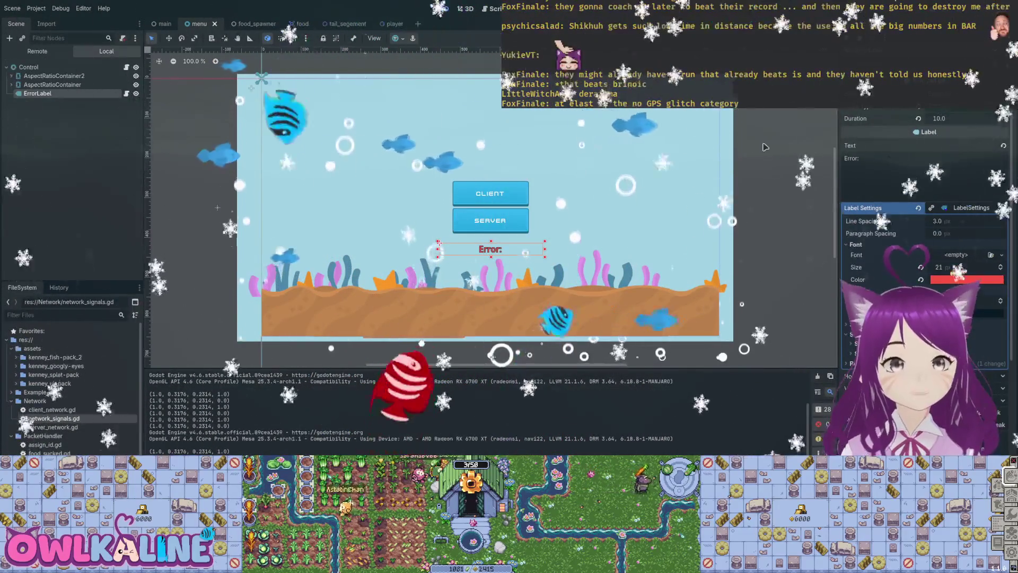
# Stop the running Fimshio game with F8, leaving the menu scene open in the editor
pyautogui.press('F8')
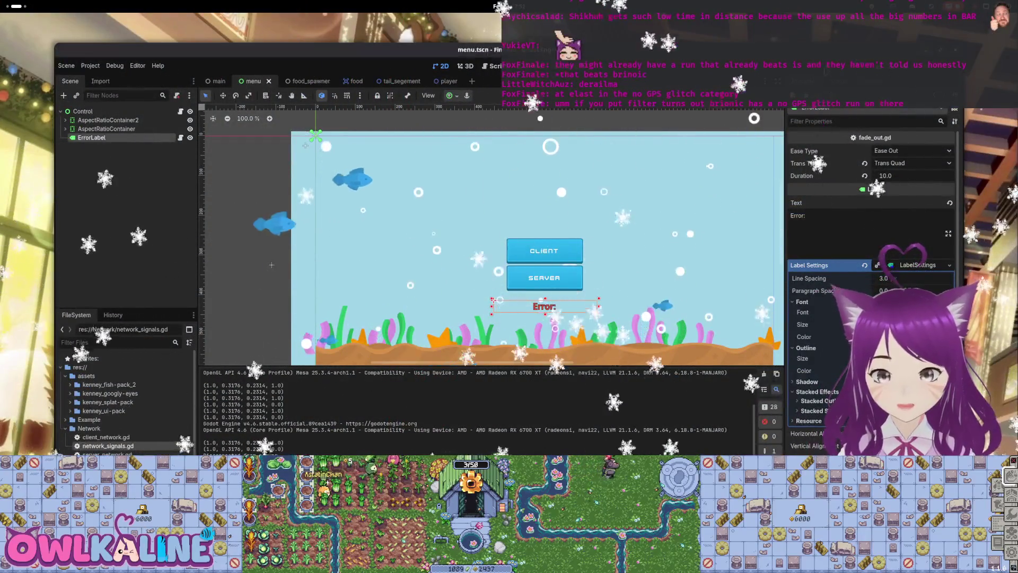
# Run the game, try CLIENT to show 'Error: Failed to connect to server.', and arrange windows
pyautogui.press('F5')
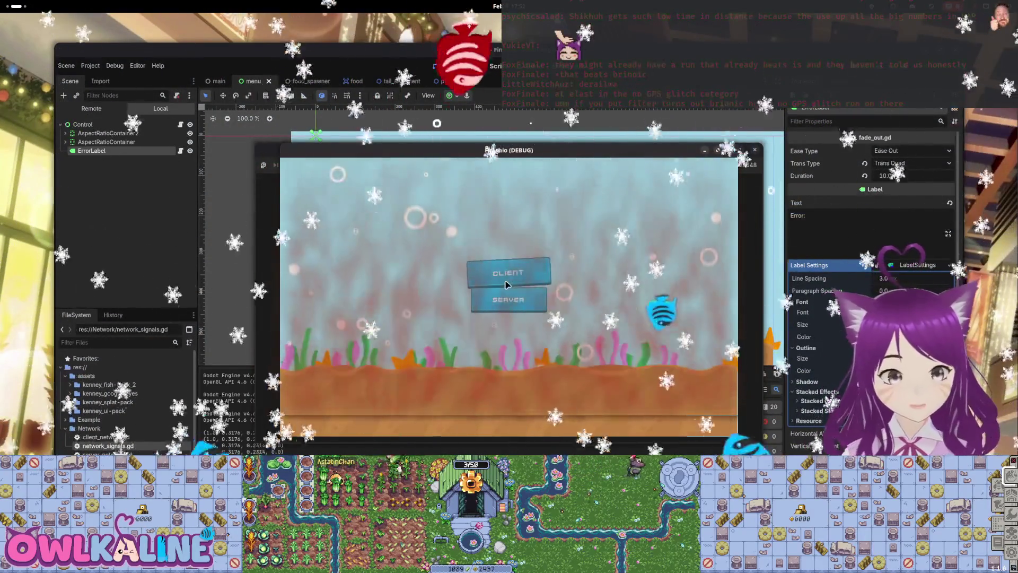
pyautogui.click(505, 285)
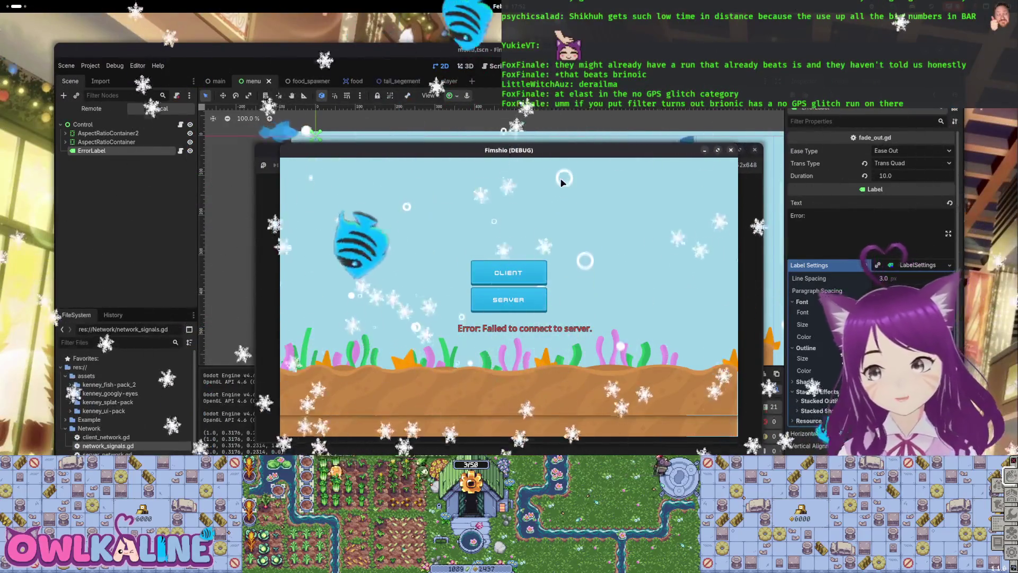
pyautogui.moveTo(519, 151); pyautogui.dragTo(799, 140)
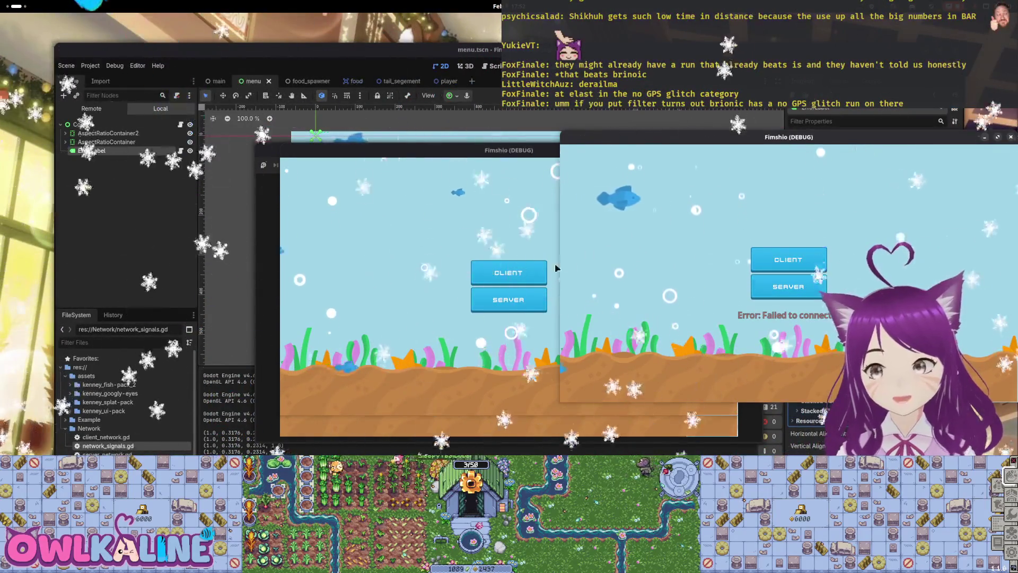
# Host a server in the left window and join it as client from the right one
pyautogui.click(424, 320)
pyautogui.click(508, 300)
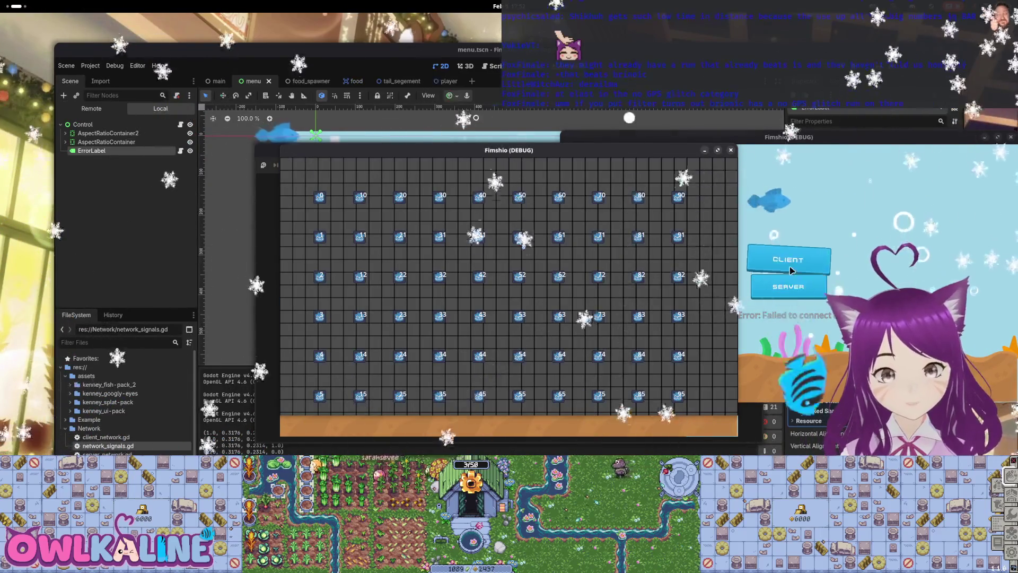
pyautogui.click(790, 270)
pyautogui.moveTo(828, 137); pyautogui.dragTo(382, 151)
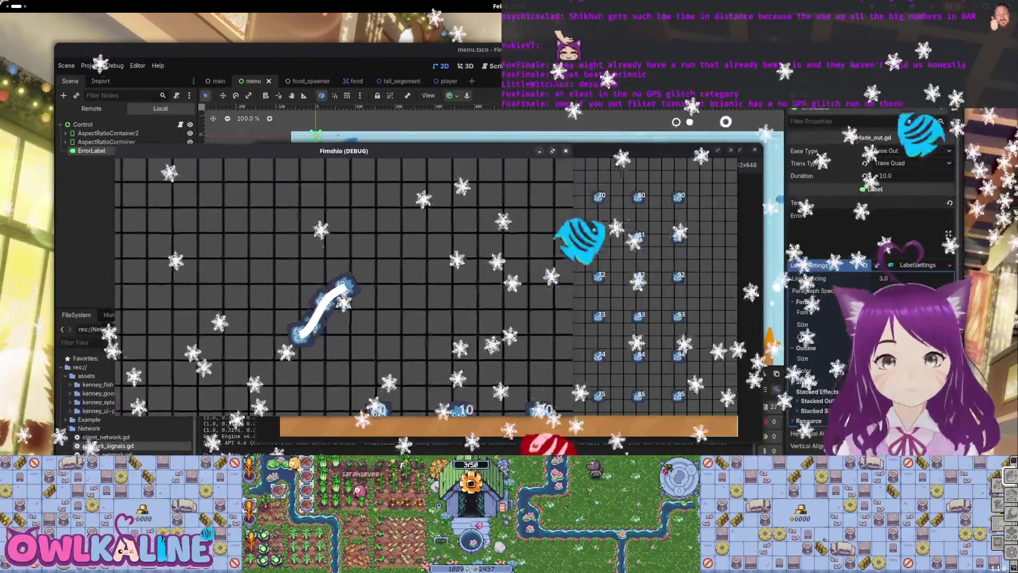
# Close both Fimshio (DEBUG) game windows and return to the editor
pyautogui.press('F8')
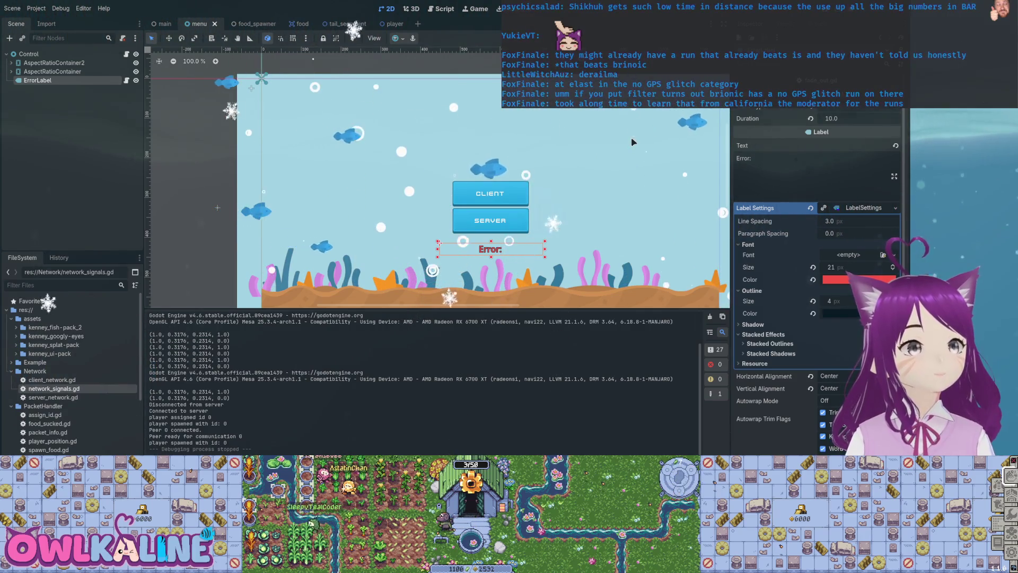
# Zoom the 2D canvas in on the ErrorLabel
pyautogui.scroll(-2, 632, 137)
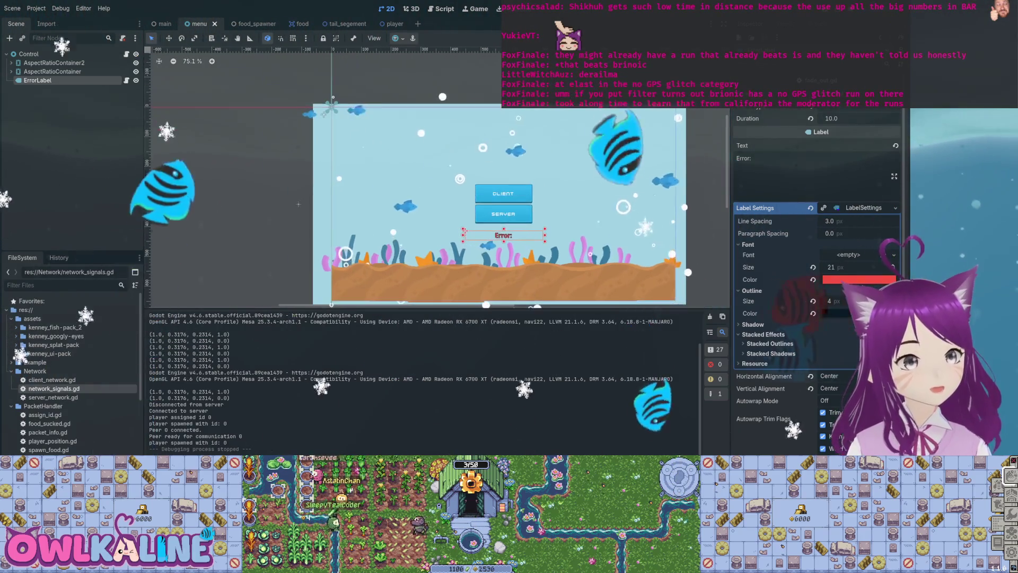
pyautogui.scroll(5, 631, 137)
pyautogui.scroll(1, 631, 137)
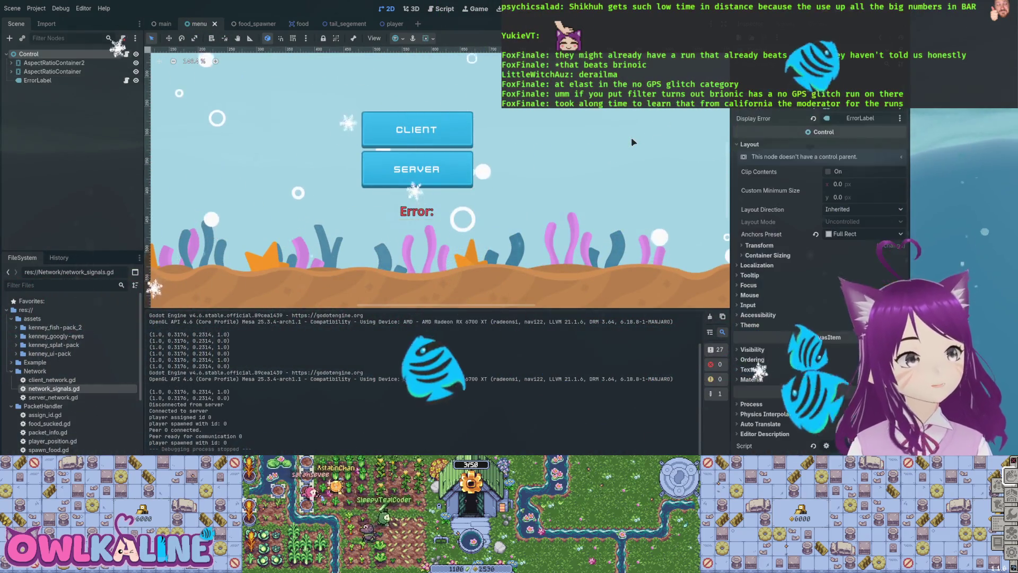
# Review the connection-error code in menu.gd, then run the project
pyautogui.hotkey('ctrl', 'F3')
pyautogui.scroll(-2, 631, 142)
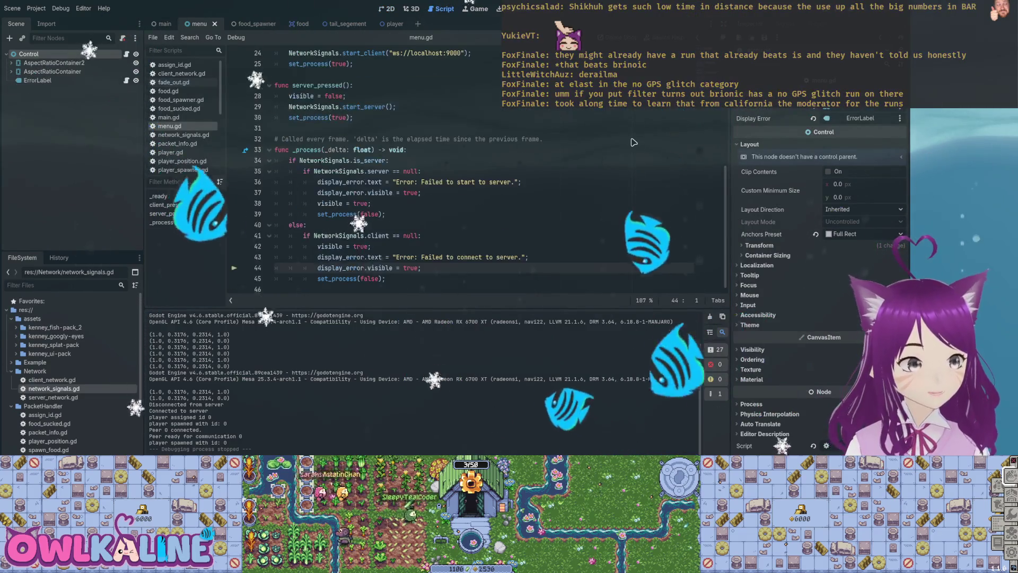
pyautogui.scroll(4, 631, 143)
pyautogui.scroll(3, 634, 142)
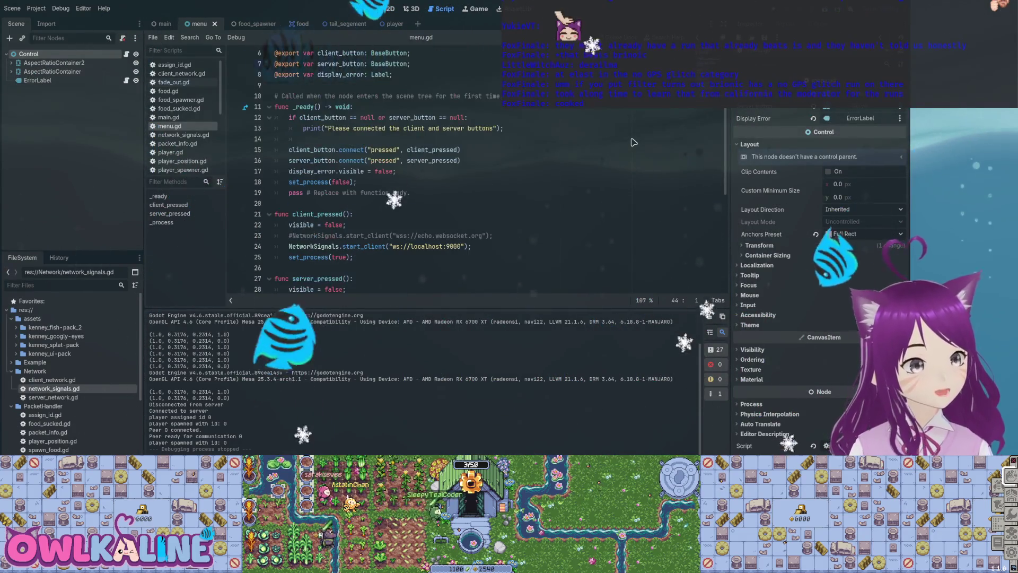
pyautogui.scroll(-1, 634, 142)
pyautogui.scroll(-2, 634, 142)
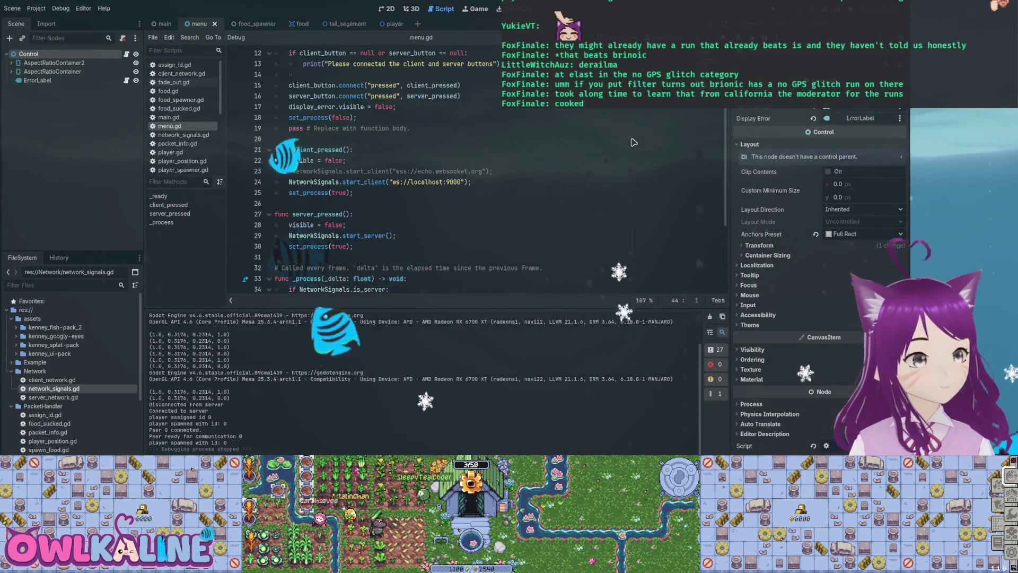
pyautogui.scroll(-2, 634, 142)
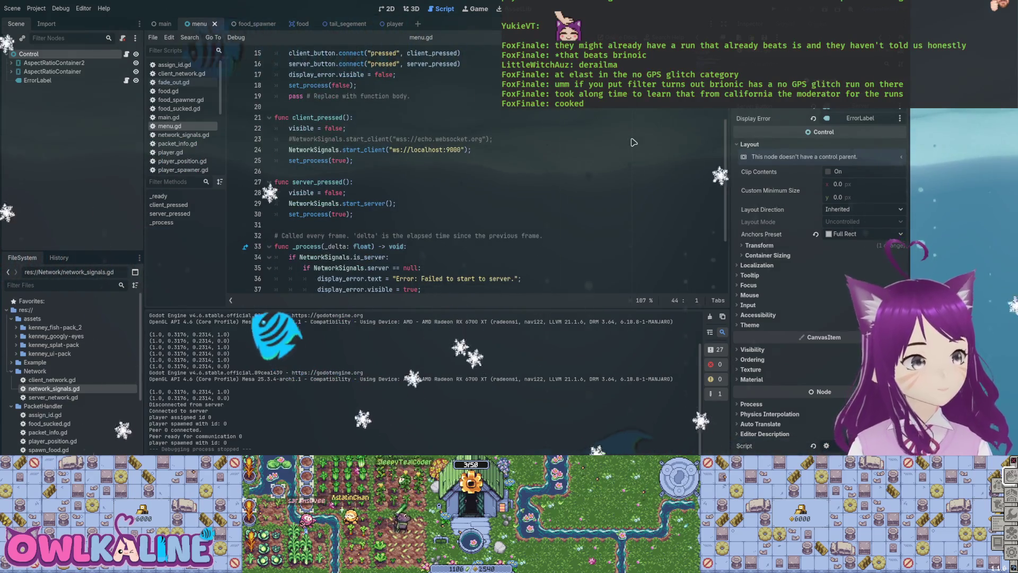
pyautogui.press('F5')
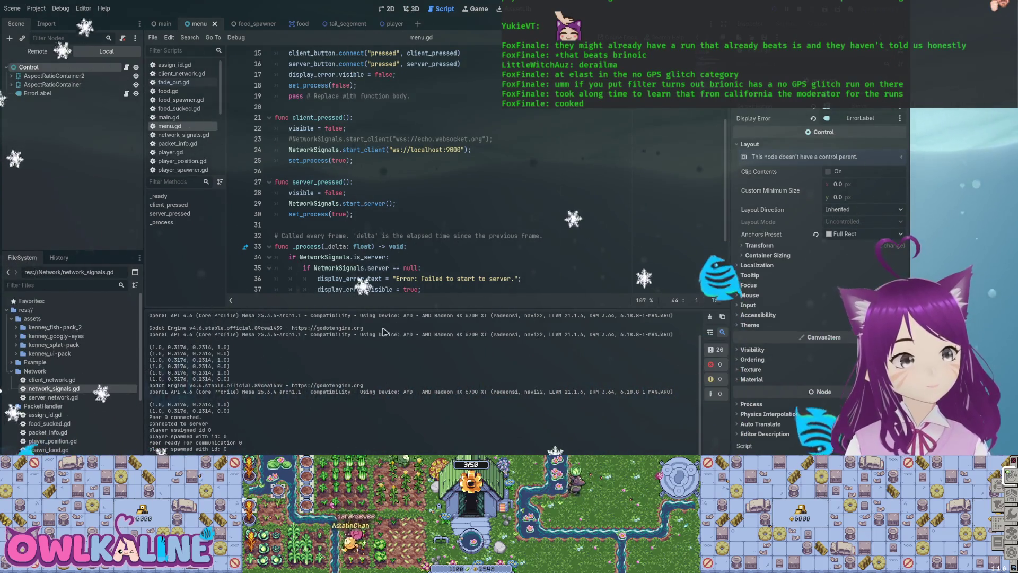
# Stop the running game and scroll menu.gd back to the top
pyautogui.press('F8')
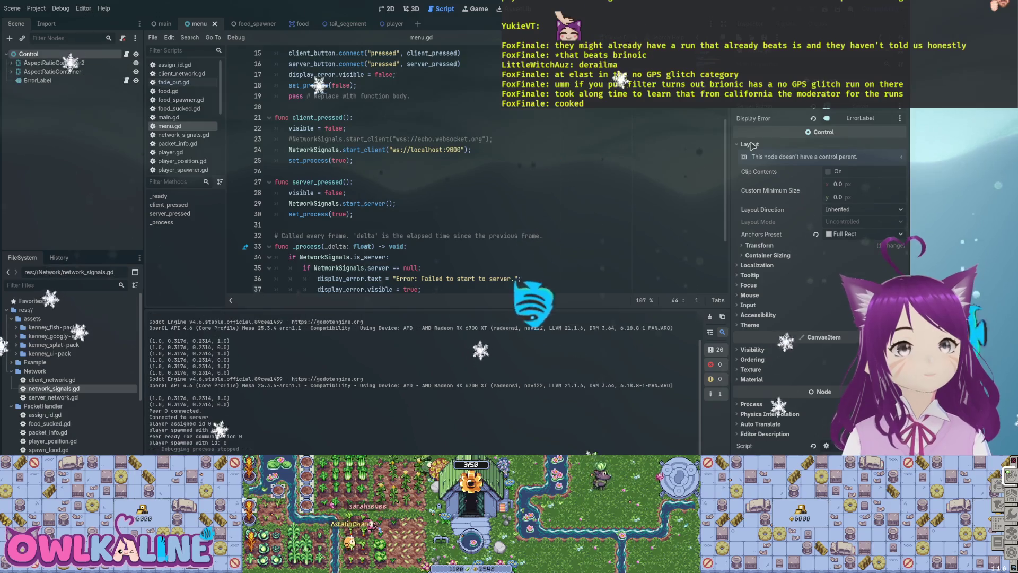
pyautogui.scroll(-3, 435, 169)
pyautogui.scroll(7, 435, 169)
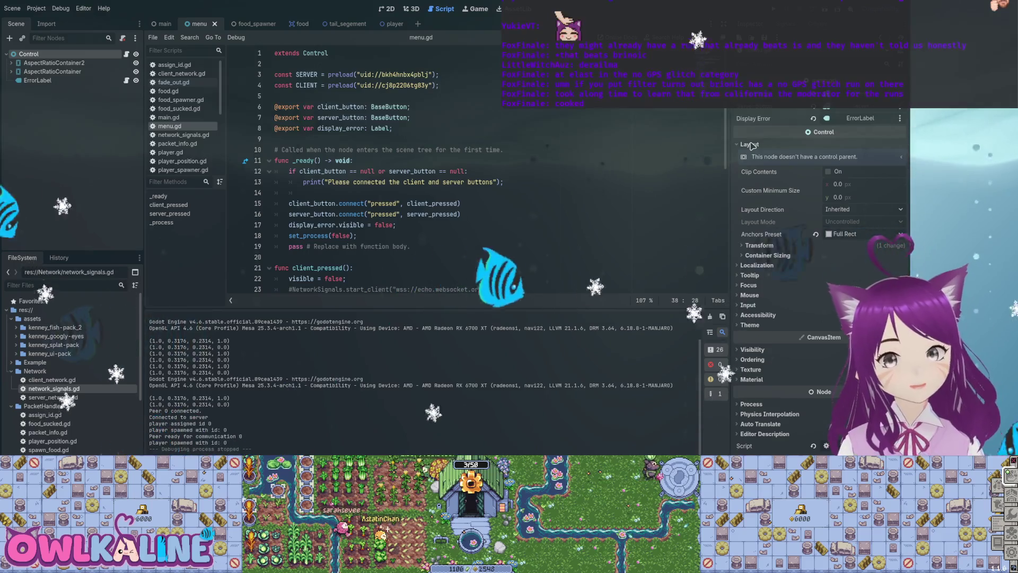